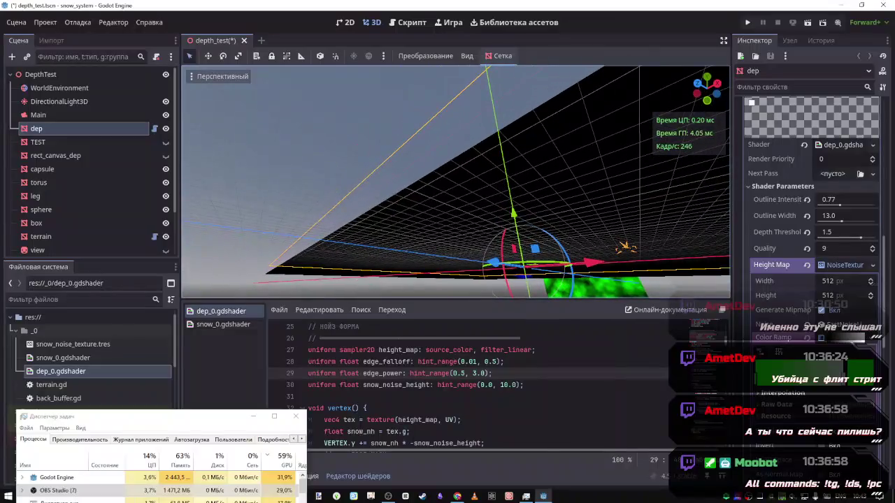
# Clear the Color Ramp and the NoiseTexture from dep's Height Map shader parameter
pyautogui.press('s')
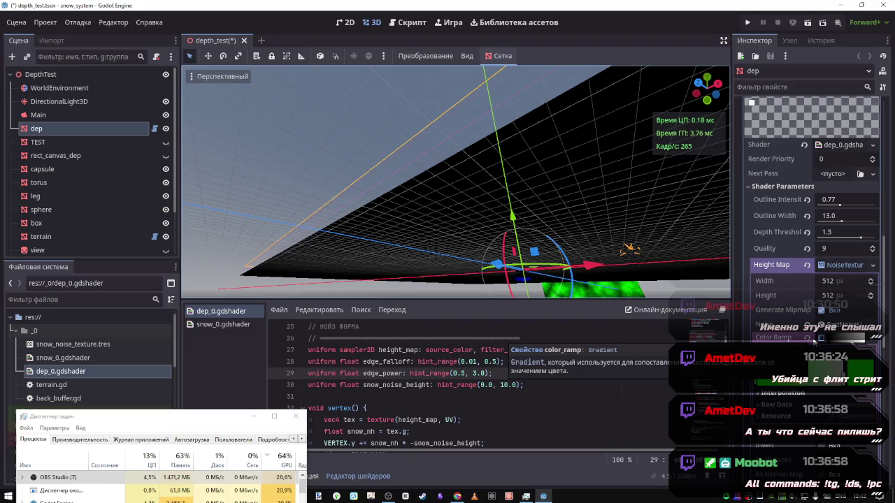
pyautogui.click(809, 340)
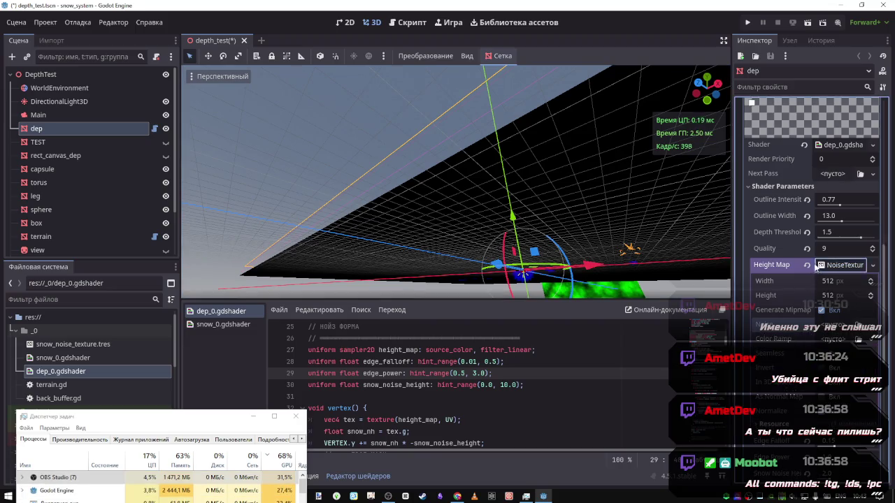
pyautogui.click(807, 265)
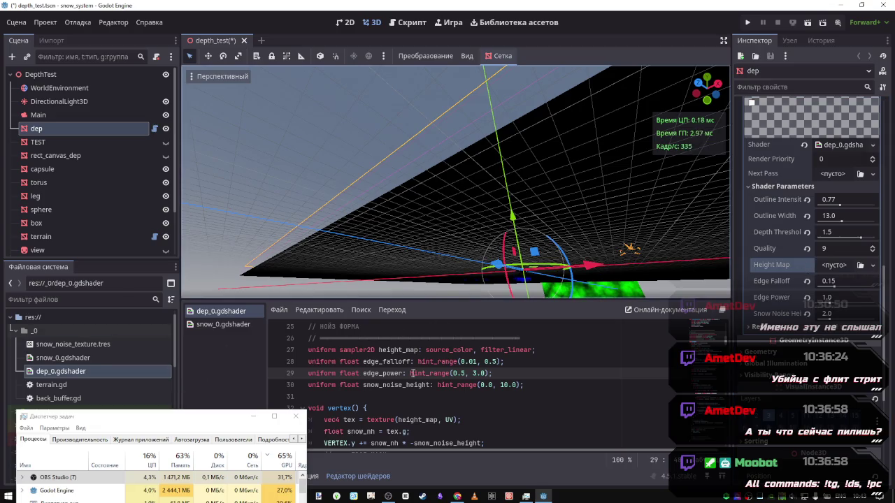
pyautogui.scroll(-5, 454, 391)
# Scroll through snow_0.gdshader, reviewing its uniforms, hash function and triplanar functions
pyautogui.click(223, 324)
pyautogui.scroll(-14, 417, 361)
pyautogui.scroll(-8, 417, 361)
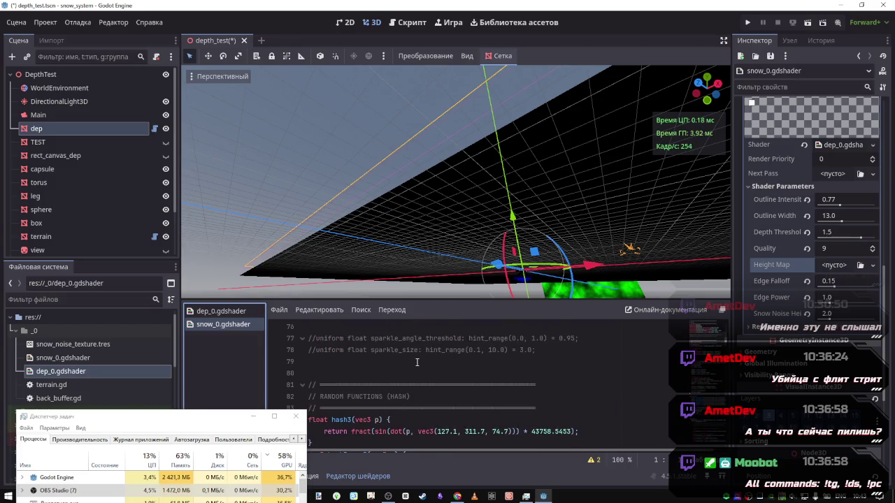
pyautogui.scroll(-2, 417, 362)
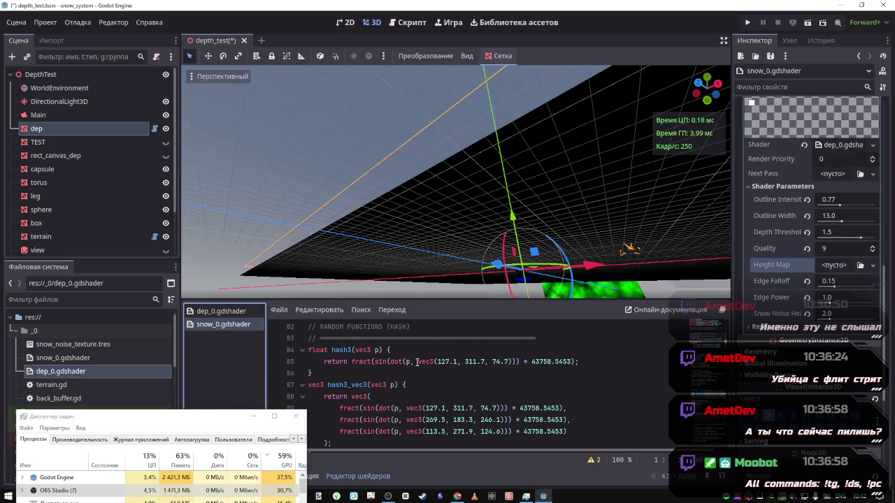
pyautogui.scroll(-14, 417, 361)
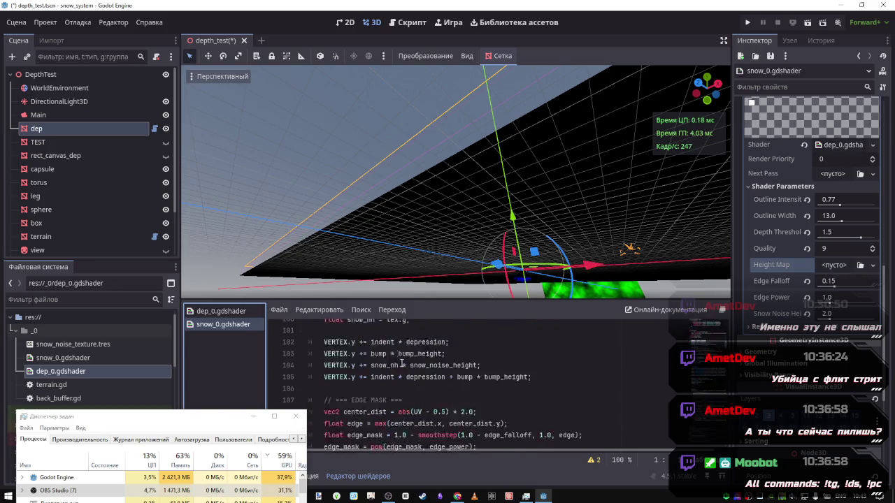
pyautogui.scroll(-5, 468, 378)
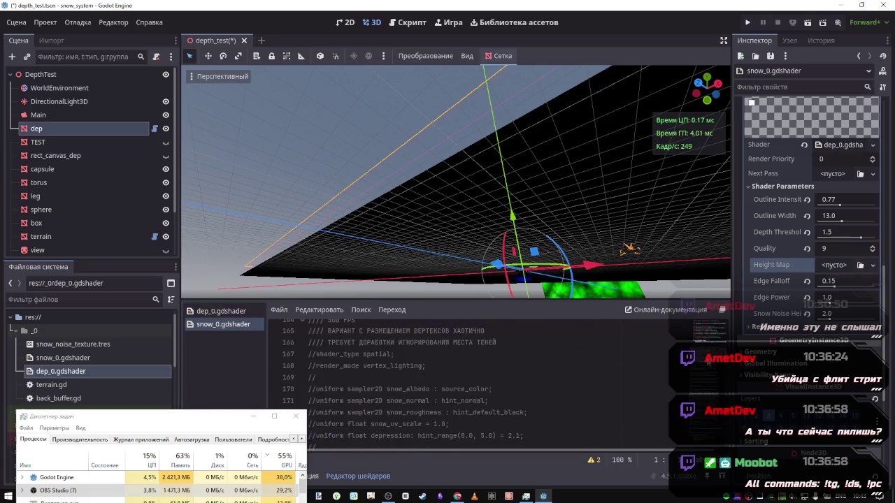
pyautogui.scroll(1, 469, 378)
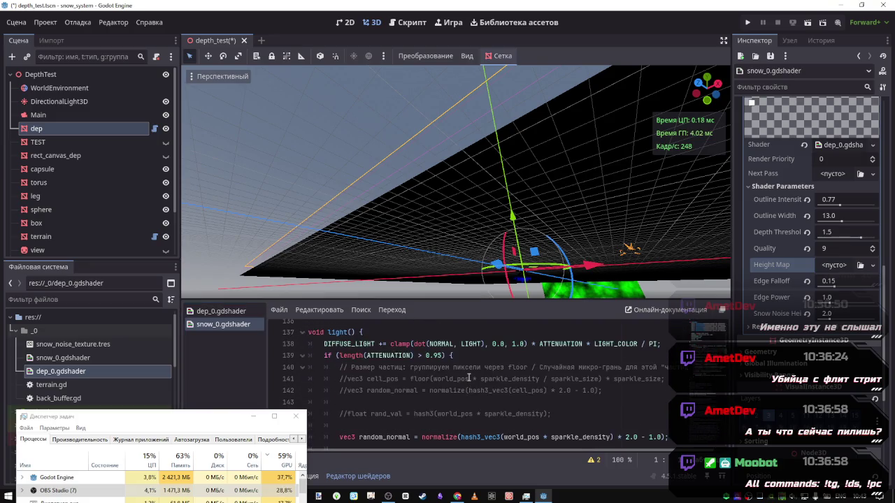
pyautogui.scroll(20, 489, 377)
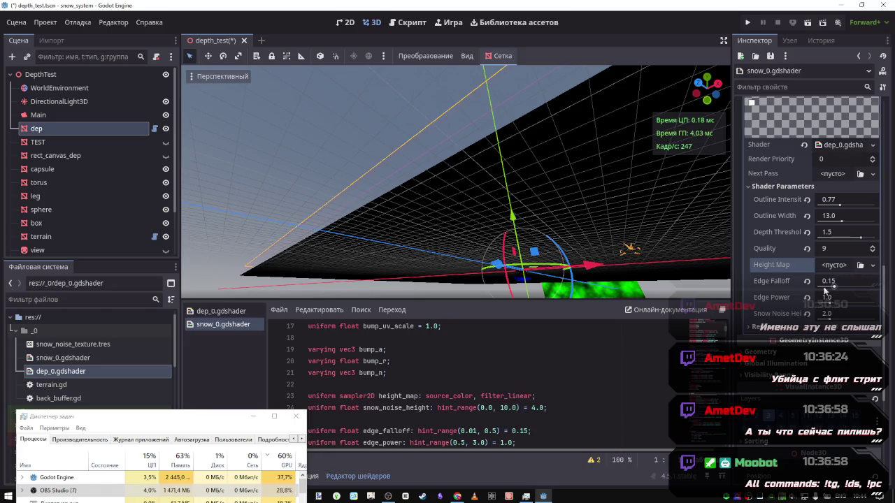
pyautogui.scroll(-10, 598, 420)
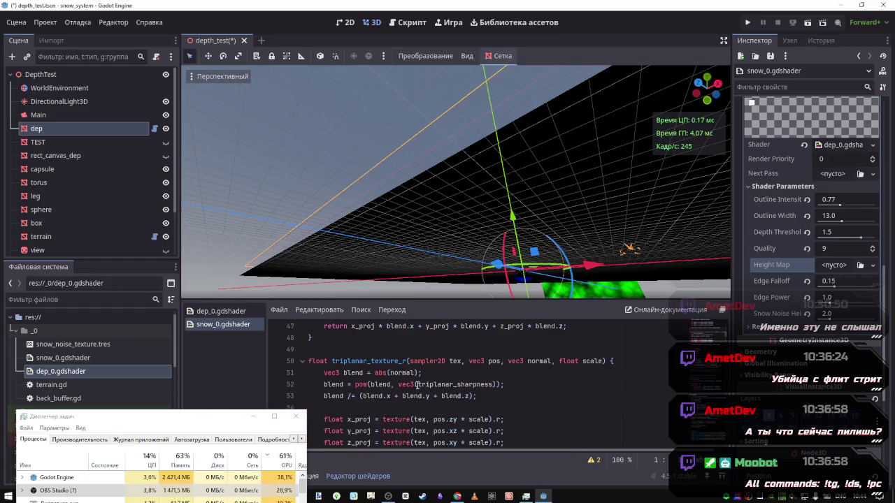
pyautogui.scroll(-8, 417, 384)
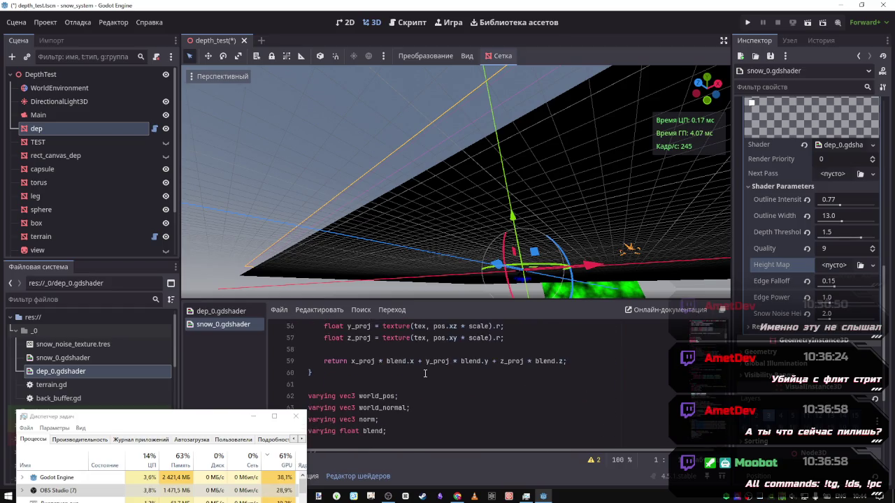
# In dep_0.gdshader, switch line 34's height sample to the alpha channel (tex.a) and save
pyautogui.click(207, 313)
pyautogui.scroll(8, 467, 396)
pyautogui.scroll(-4, 464, 391)
pyautogui.scroll(-1, 435, 375)
pyautogui.scroll(6, 430, 372)
pyautogui.scroll(-4, 422, 368)
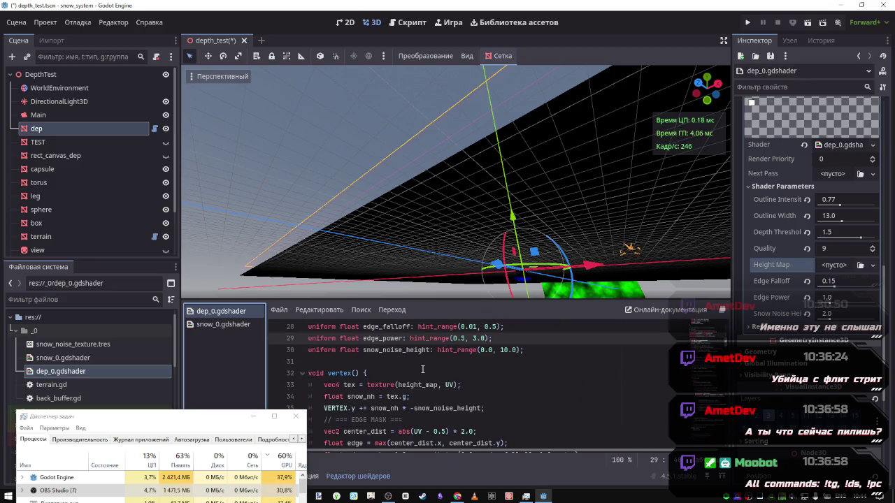
pyautogui.doubleClick(404, 396)
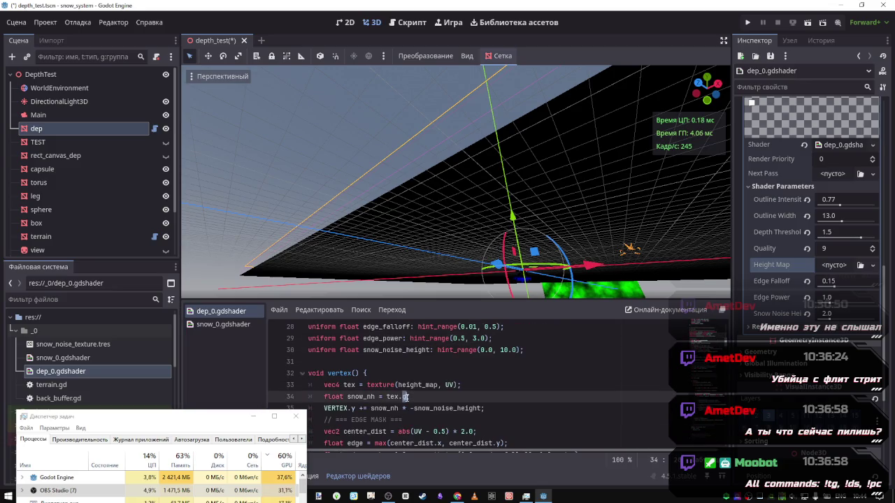
pyautogui.write('g')
pyautogui.scroll(1, 457, 397)
pyautogui.hotkey('ctrl', 's')
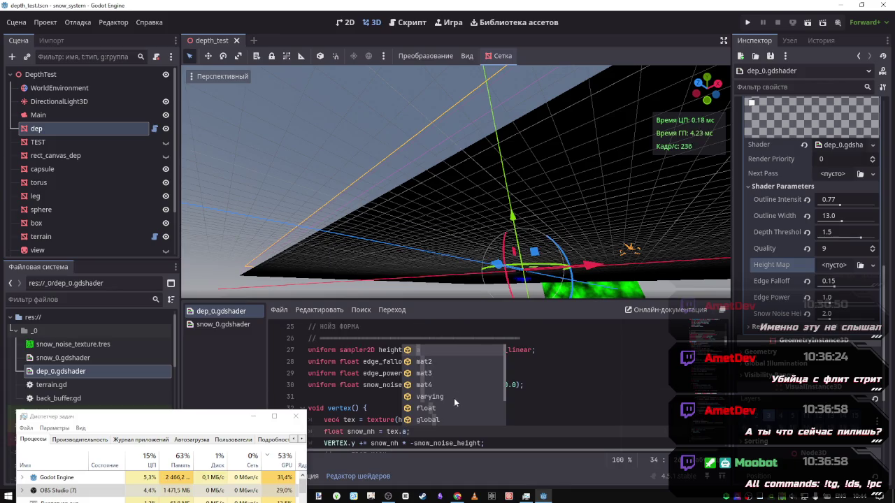
# Dismiss the code-completion popup and scroll back over the edited dep_0.gdshader code
pyautogui.click(381, 412)
pyautogui.scroll(-2, 386, 411)
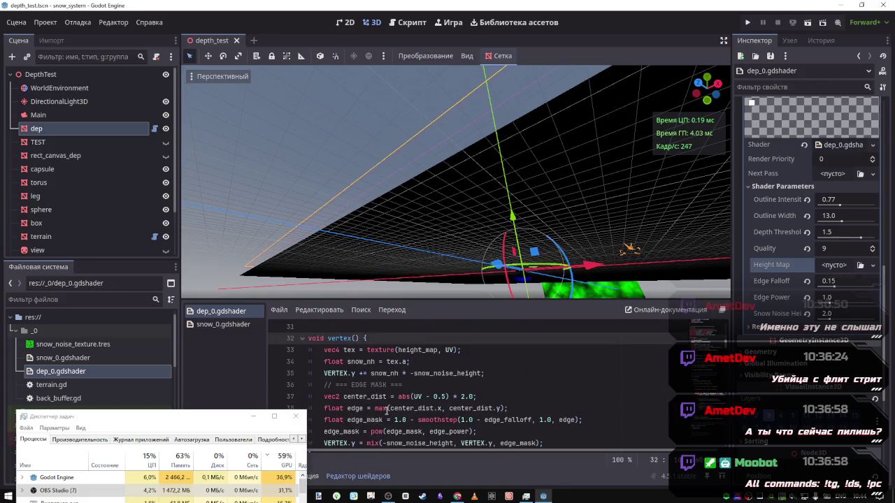
pyautogui.scroll(-1, 387, 406)
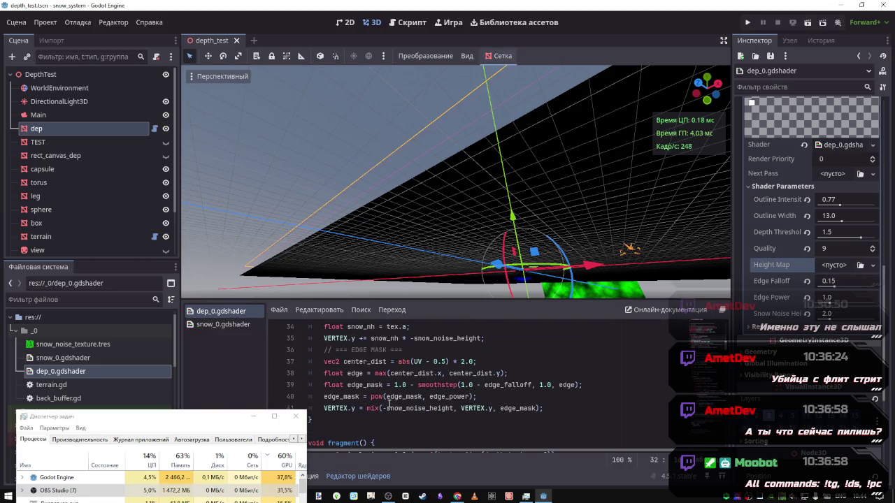
pyautogui.scroll(1, 392, 396)
pyautogui.scroll(-1, 392, 396)
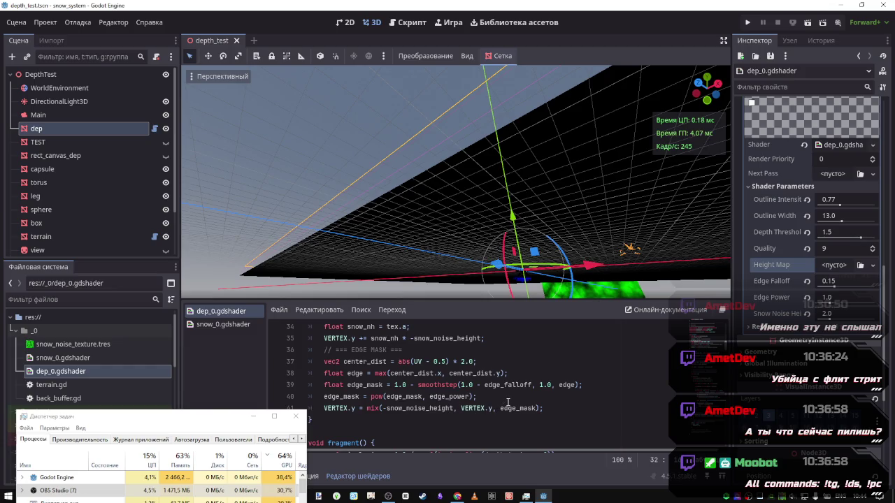
pyautogui.scroll(1, 503, 402)
pyautogui.scroll(6, 445, 406)
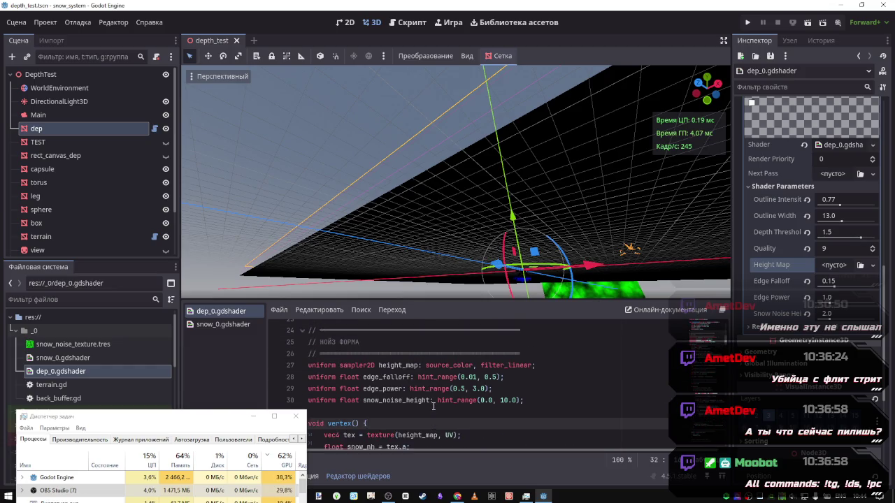
pyautogui.scroll(1, 433, 404)
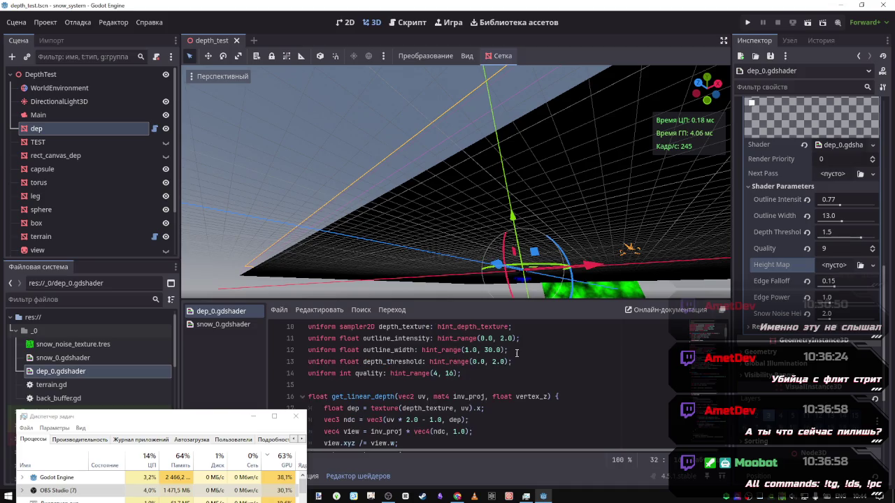
pyautogui.click(16, 22)
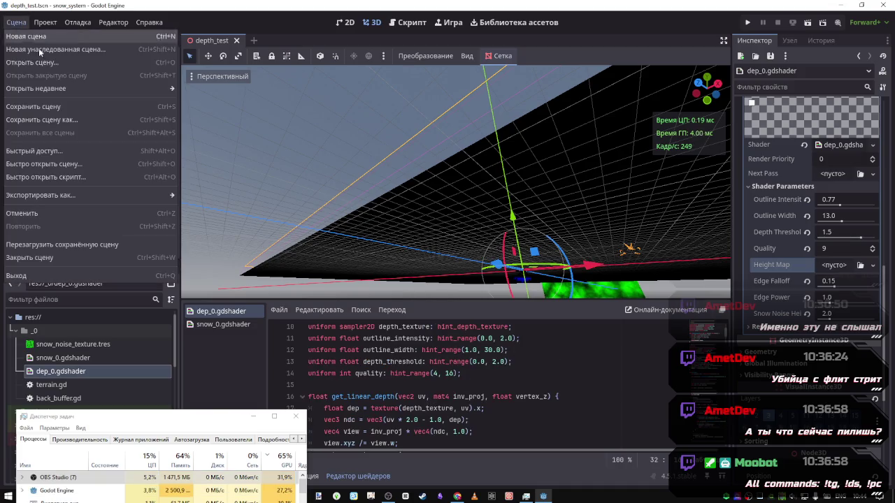
# Reload the saved depth_test scene, fly the camera down over the terrain, and select it
pyautogui.click(77, 244)
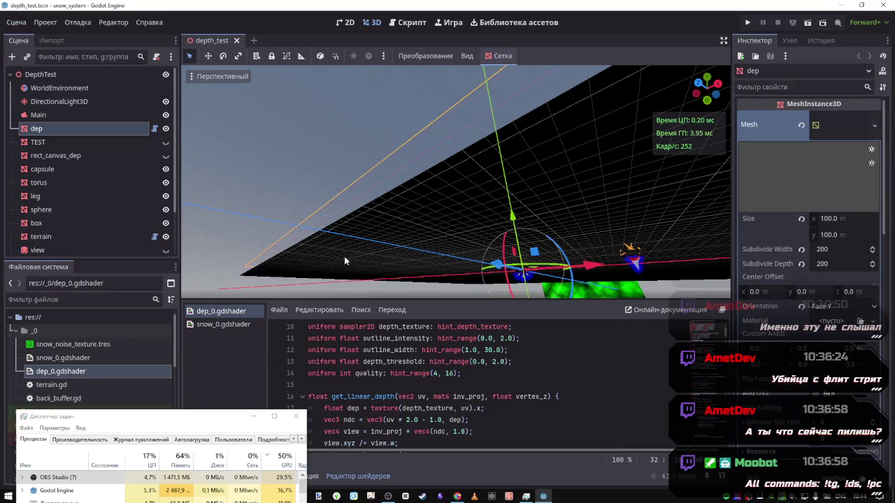
pyautogui.moveTo(547, 250)
pyautogui.mouseDown()
pyautogui.moveTo(538, 228)
pyautogui.moveTo(610, 132)
pyautogui.moveTo(615, 182)
pyautogui.moveTo(562, 262)
pyautogui.mouseUp()
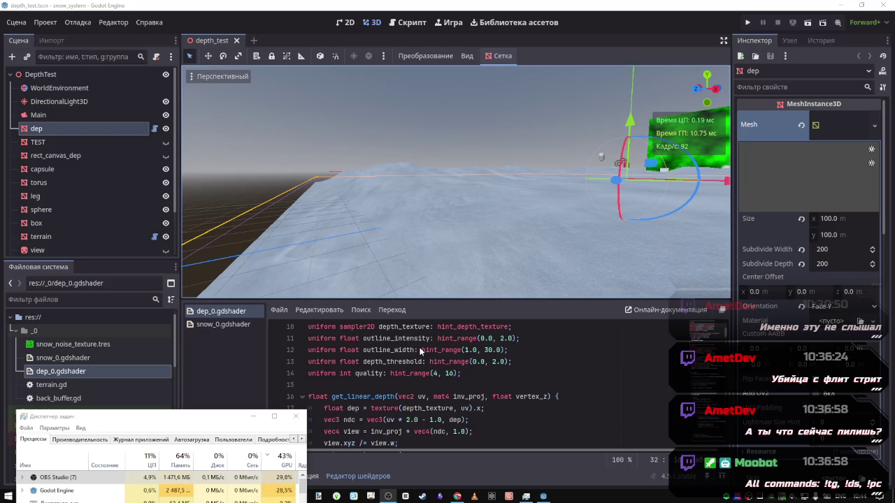
pyautogui.moveTo(457, 496)
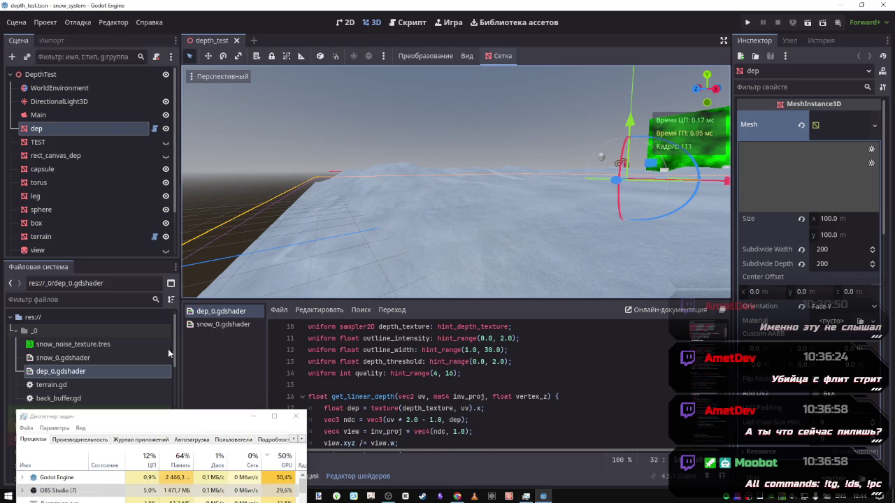
pyautogui.moveTo(168, 347)
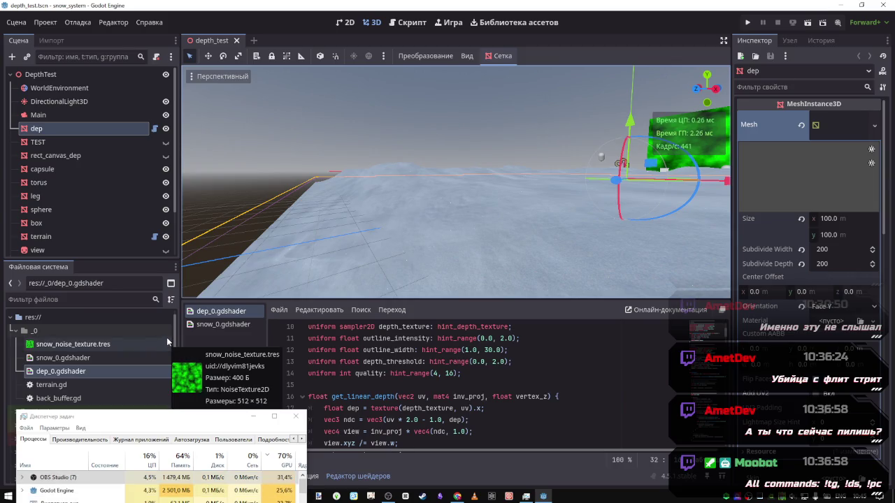
pyautogui.moveTo(393, 186); pyautogui.dragTo(393, 187)
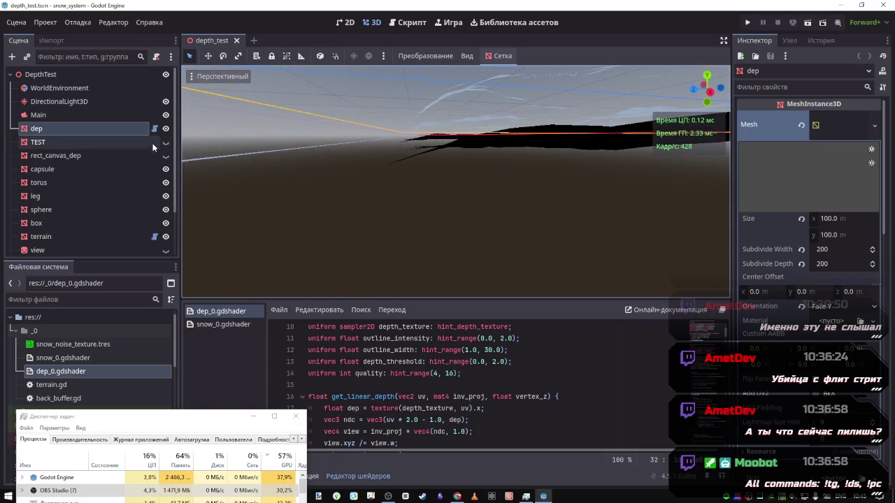
pyautogui.click(103, 235)
# Raise the terrain's Snow Noise Height to about 2.738, then undo it back to 2.0
pyautogui.scroll(-10, 794, 365)
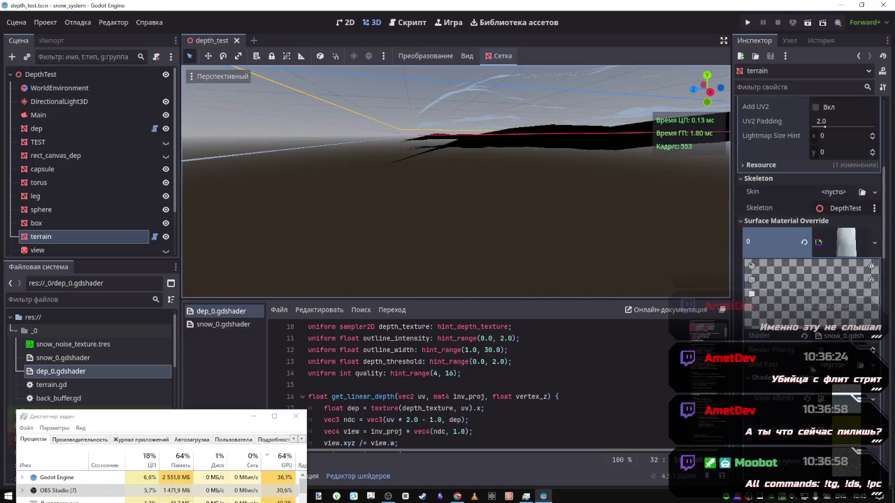
pyautogui.scroll(-2, 808, 396)
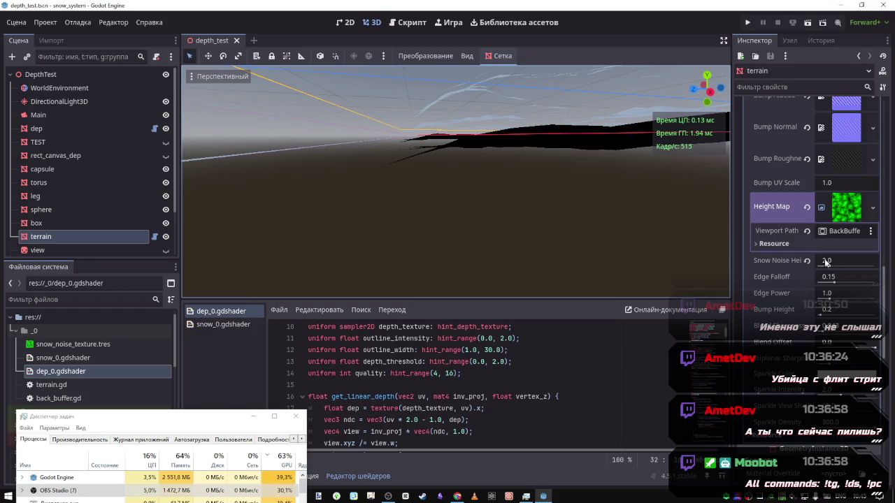
pyautogui.moveTo(829, 262)
pyautogui.mouseDown()
pyautogui.moveTo(849, 264)
pyautogui.moveTo(832, 264)
pyautogui.mouseUp()
pyautogui.hotkey('ctrl', 'z')
pyautogui.hotkey('ctrl', 'z')
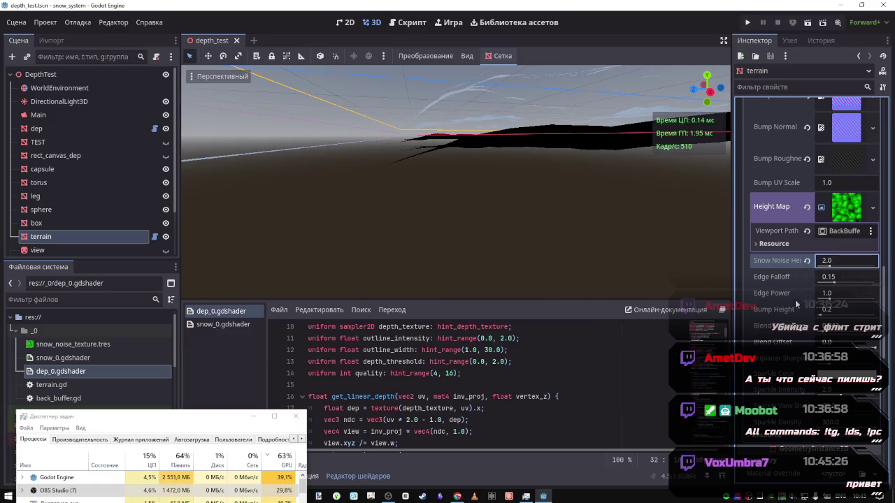
pyautogui.moveTo(534, 192)
pyautogui.mouseDown()
pyautogui.moveTo(475, 175)
pyautogui.moveTo(503, 168)
pyautogui.moveTo(482, 181)
pyautogui.moveTo(475, 202)
pyautogui.moveTo(465, 195)
pyautogui.mouseUp()
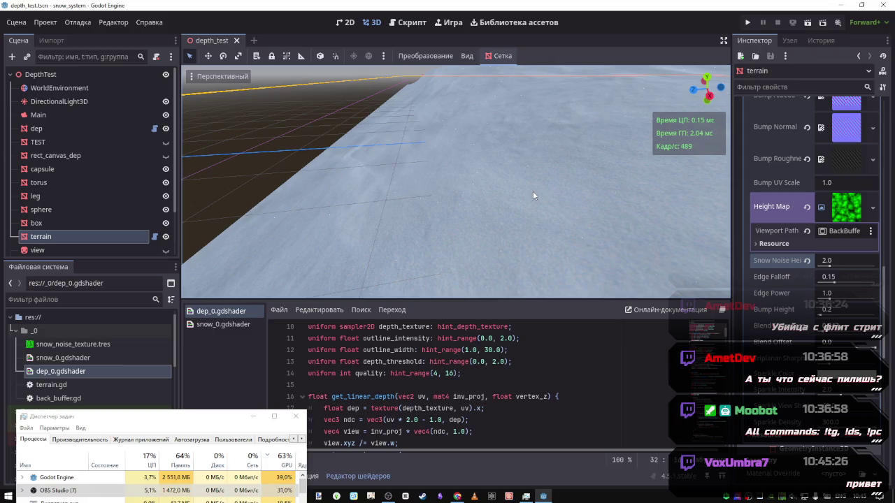
pyautogui.moveTo(537, 191)
pyautogui.mouseDown()
pyautogui.moveTo(531, 199)
pyautogui.moveTo(527, 175)
pyautogui.moveTo(528, 189)
pyautogui.moveTo(537, 181)
pyautogui.moveTo(536, 197)
pyautogui.moveTo(570, 234)
pyautogui.mouseUp()
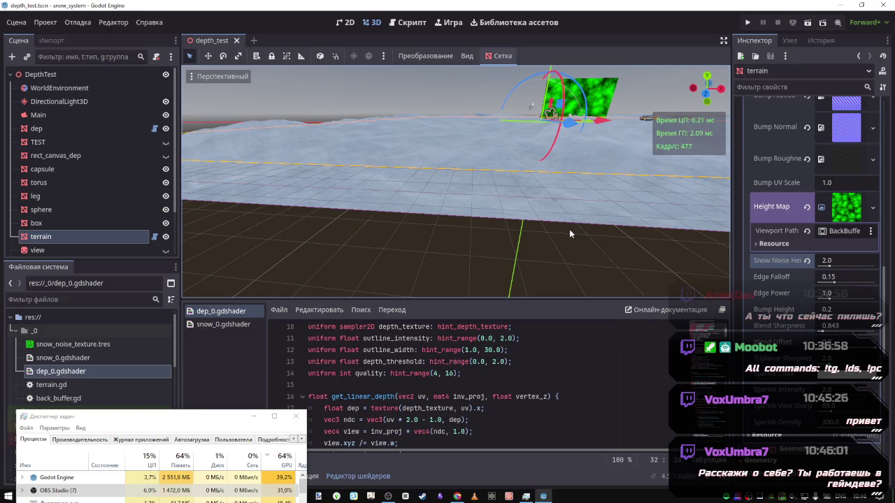
pyautogui.moveTo(537, 272); pyautogui.dragTo(489, 258)
pyautogui.press('s')
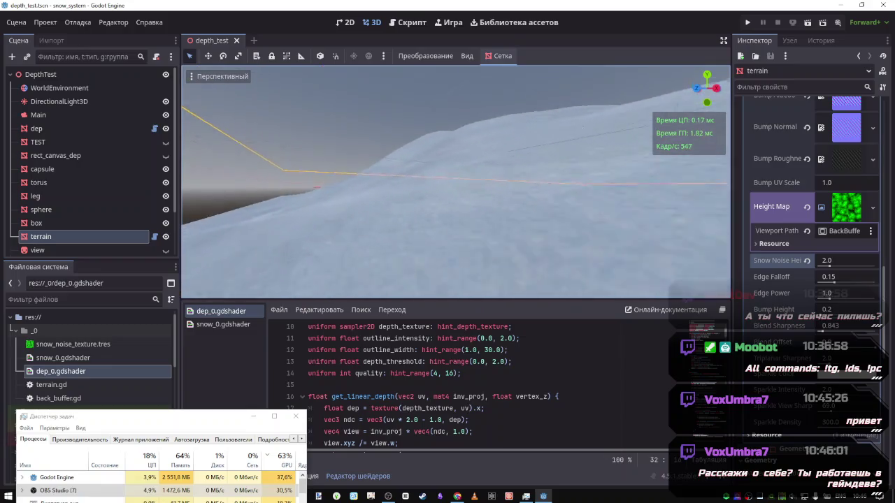
pyautogui.press('f')
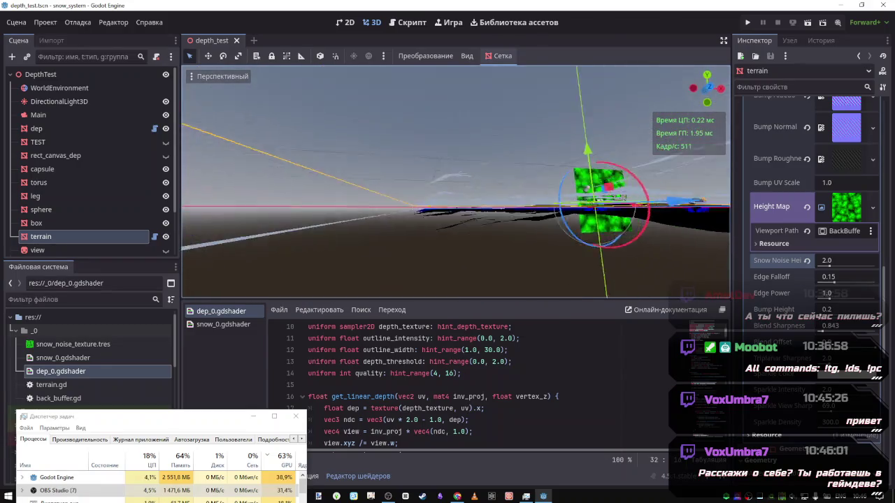
pyautogui.press('s')
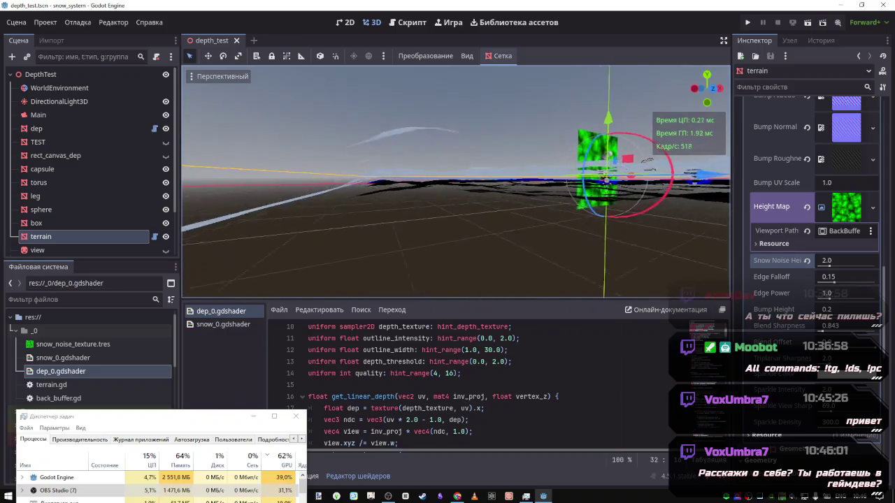
pyautogui.press('s')
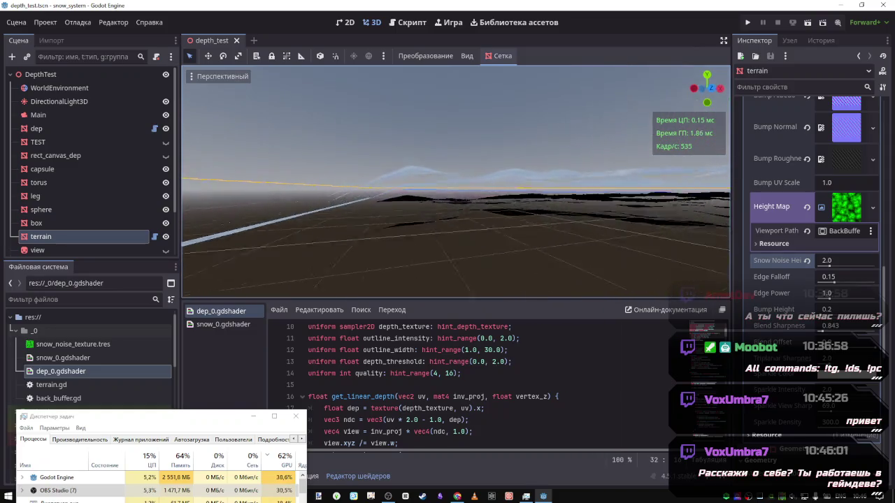
pyautogui.press('w')
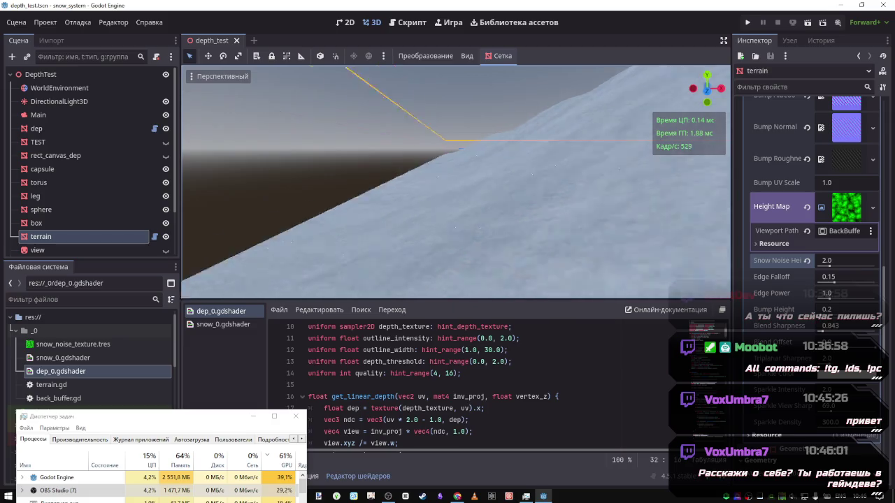
pyautogui.press('w')
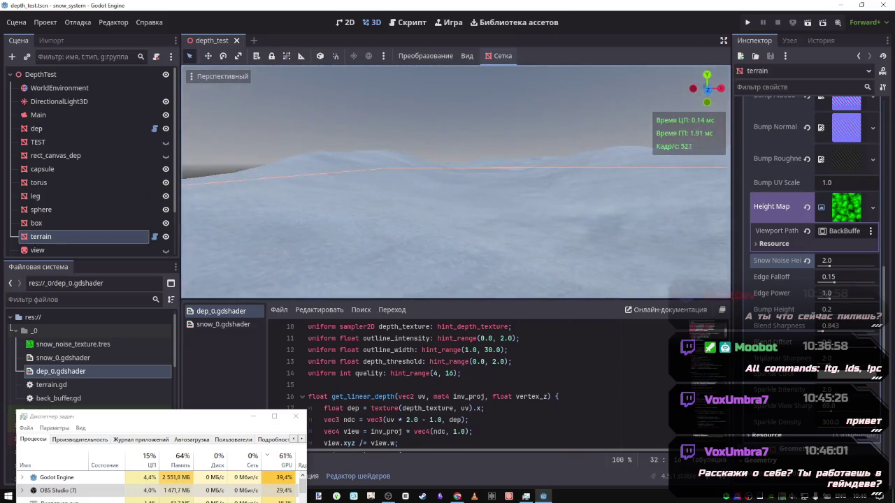
# Sweep dep's Snow Noise Height from 0.0 through 0.738 and up to 4.0
pyautogui.click(105, 129)
pyautogui.scroll(-5, 781, 334)
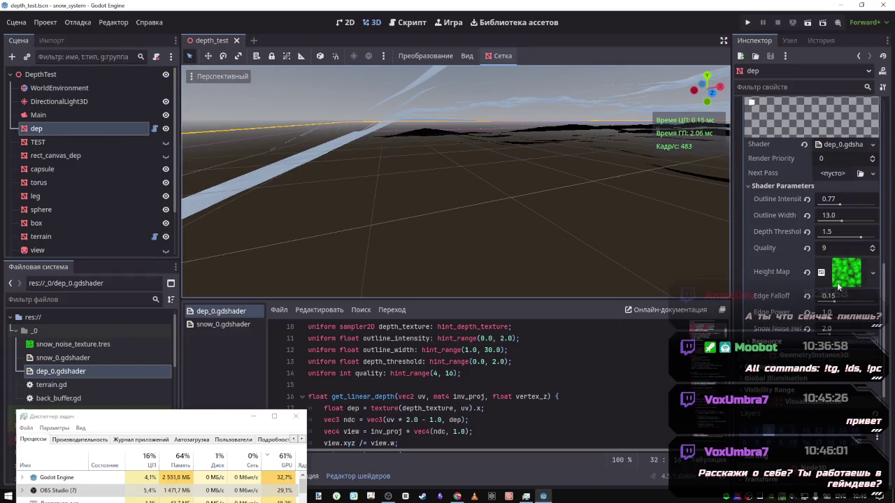
pyautogui.moveTo(831, 329); pyautogui.dragTo(816, 326)
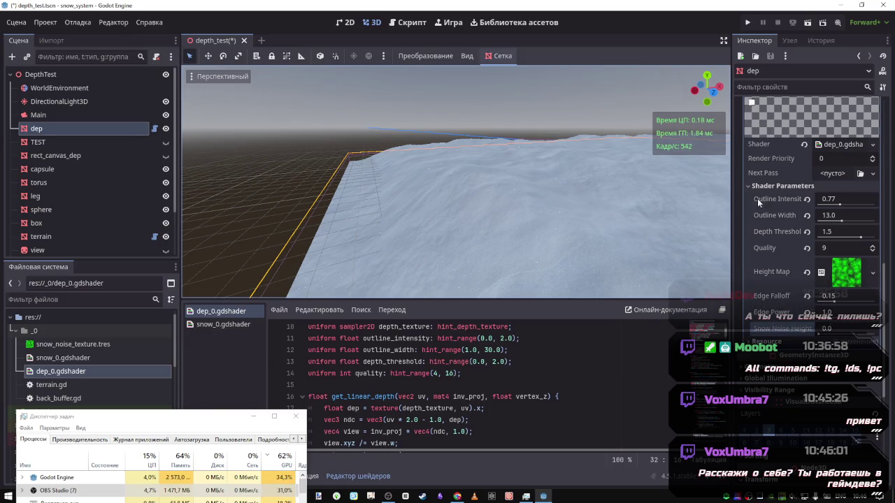
pyautogui.moveTo(818, 335); pyautogui.dragTo(824, 334)
pyautogui.scroll(-5, 583, 282)
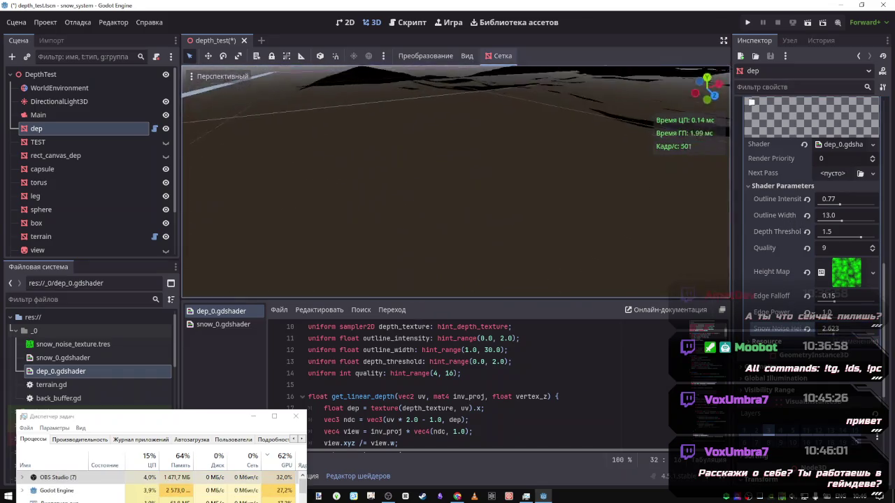
pyautogui.moveTo(833, 339)
pyautogui.mouseDown()
pyautogui.moveTo(856, 334)
pyautogui.moveTo(827, 330)
pyautogui.moveTo(838, 330)
pyautogui.mouseUp()
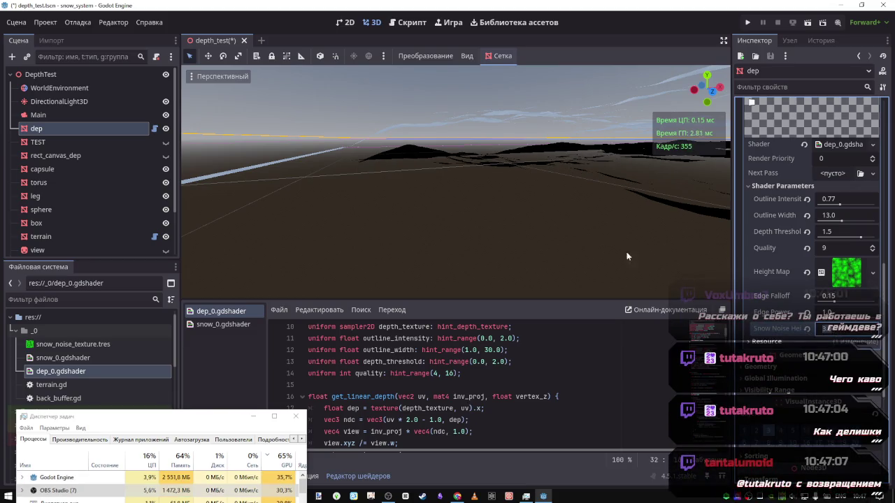
# Orbit across the terrain to check the result and save the scene
pyautogui.moveTo(533, 207)
pyautogui.mouseDown()
pyautogui.moveTo(489, 203)
pyautogui.moveTo(546, 223)
pyautogui.moveTo(510, 206)
pyautogui.moveTo(505, 224)
pyautogui.moveTo(472, 197)
pyautogui.mouseUp()
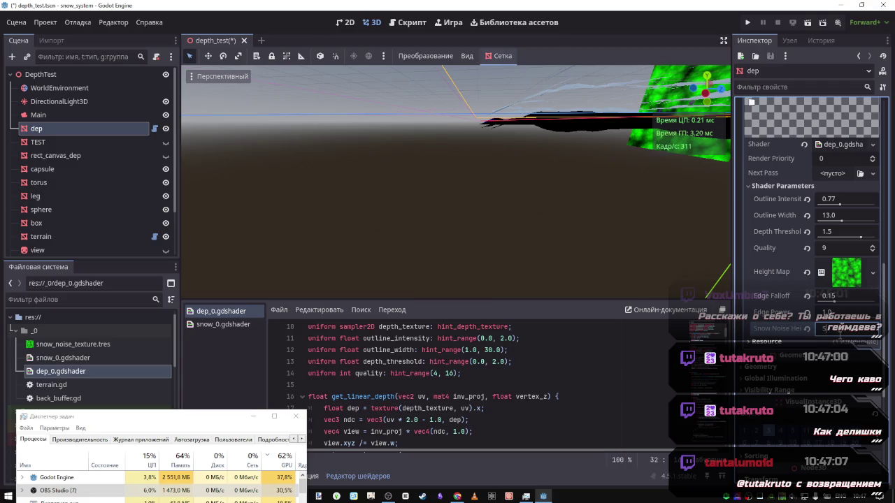
pyautogui.scroll(-2, 839, 334)
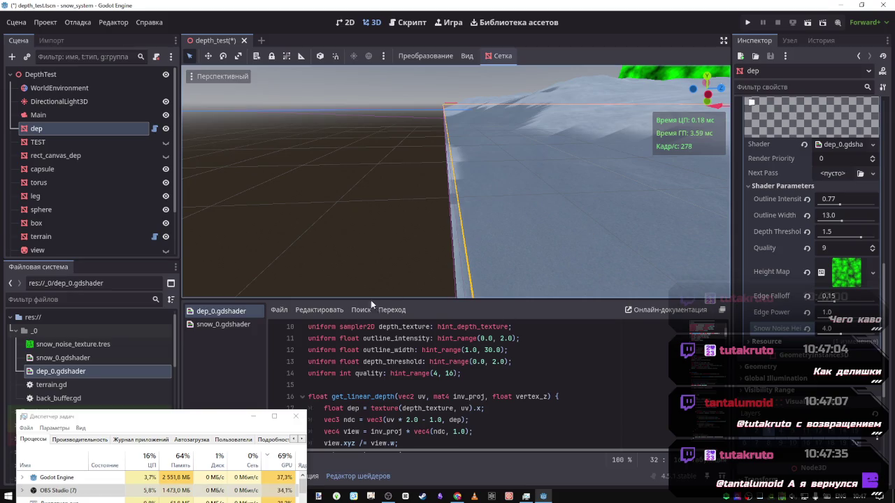
pyautogui.hotkey('ctrl', 's')
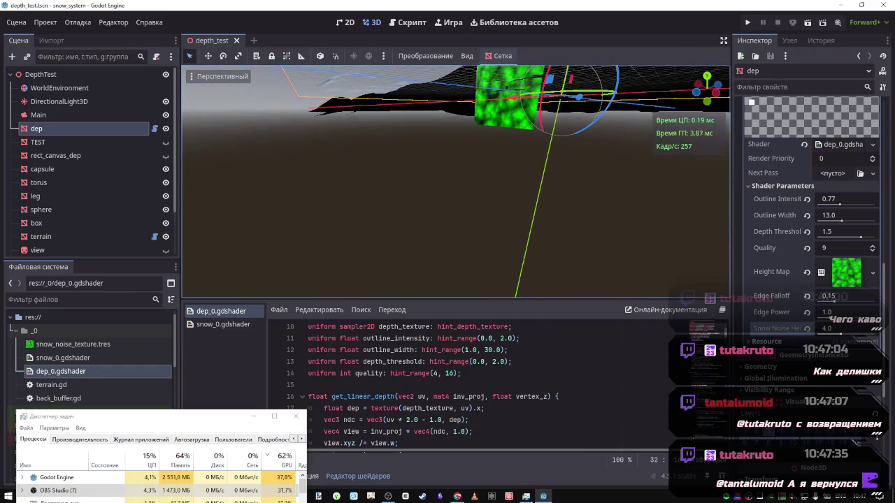
# Set dep's Transform Position Y to 0.5 m
pyautogui.scroll(-5, 763, 311)
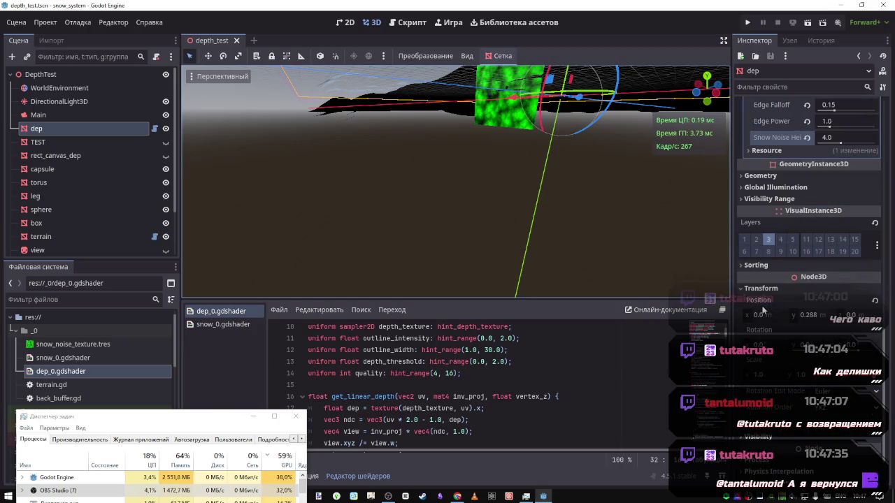
pyautogui.scroll(-2, 808, 210)
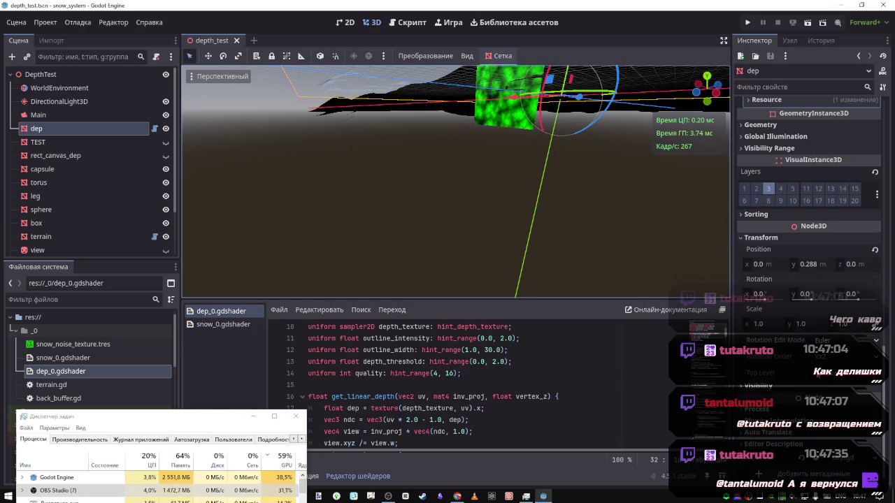
pyautogui.click(808, 266)
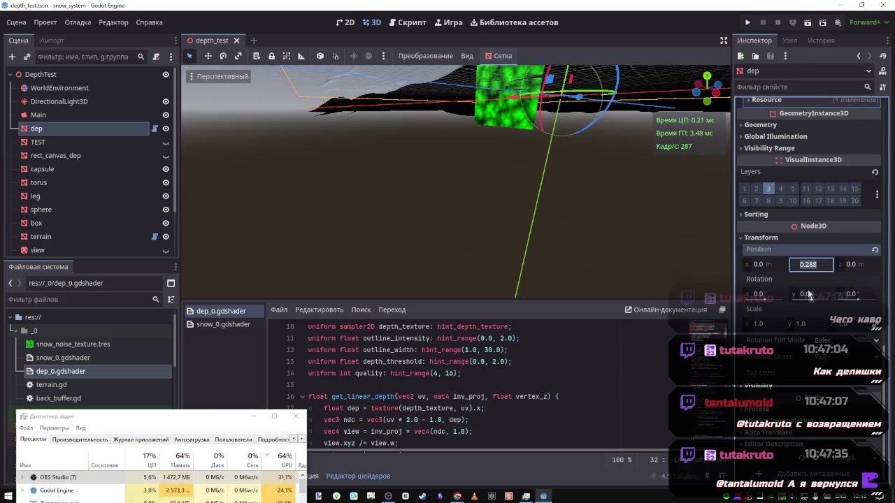
pyautogui.write('0.5')
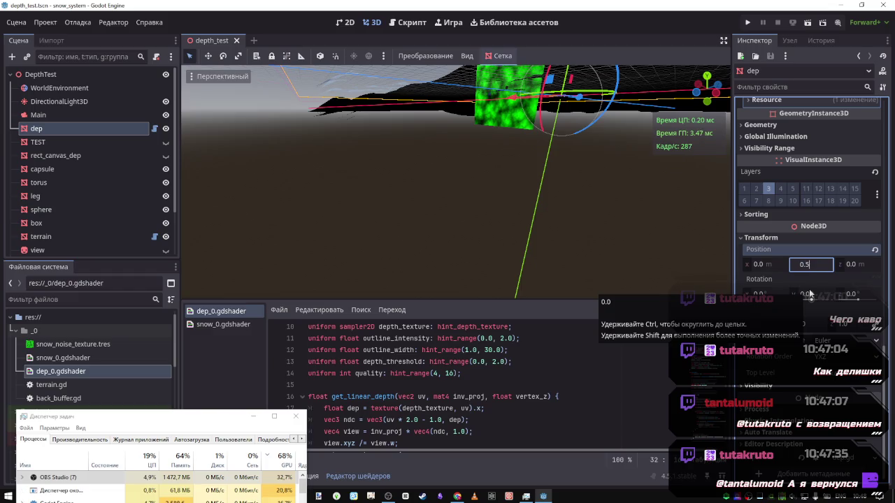
pyautogui.press('Return')
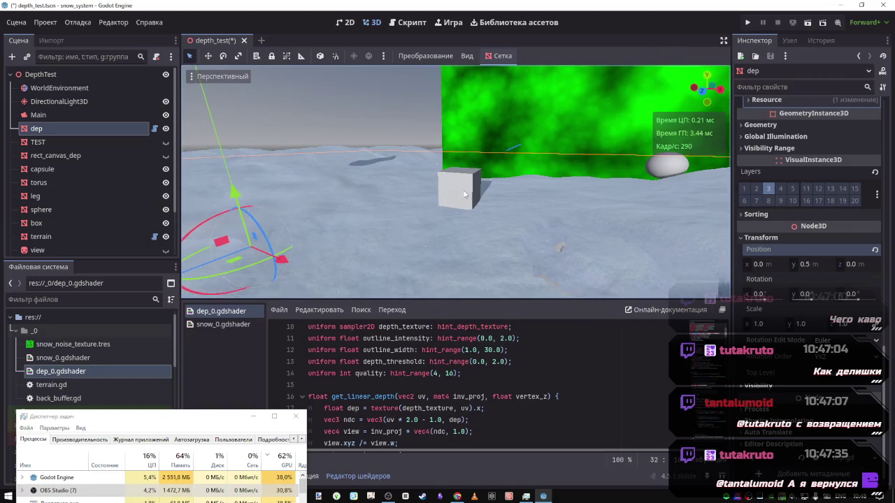
# Lift the box to Y 1.804 above the snow and save the scene
pyautogui.click(464, 195)
pyautogui.moveTo(461, 133); pyautogui.dragTo(463, 118)
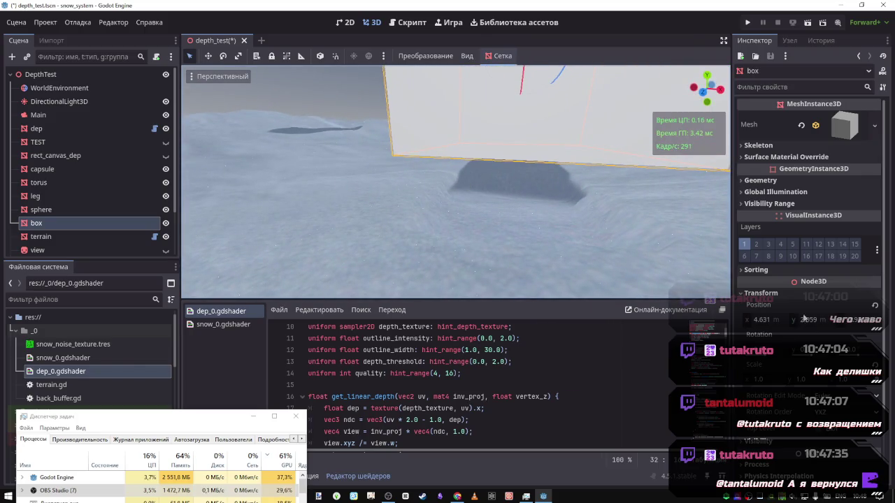
pyautogui.moveTo(803, 320); pyautogui.dragTo(790, 320)
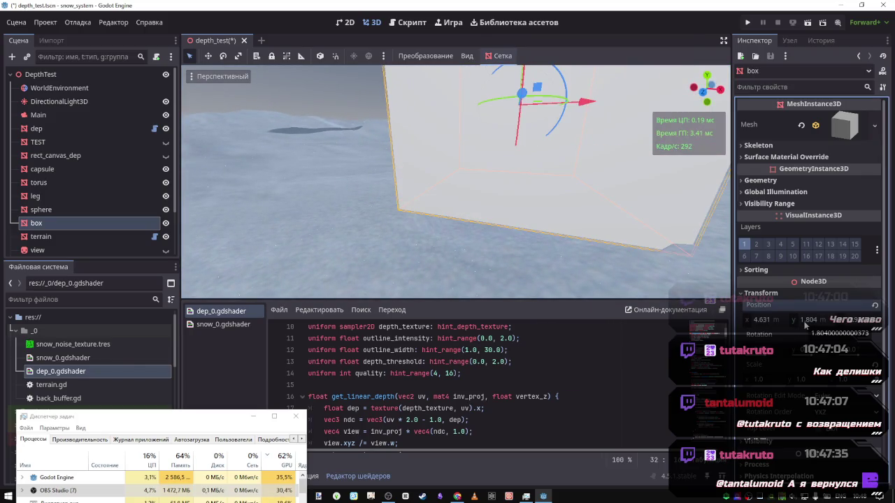
pyautogui.click(56, 239)
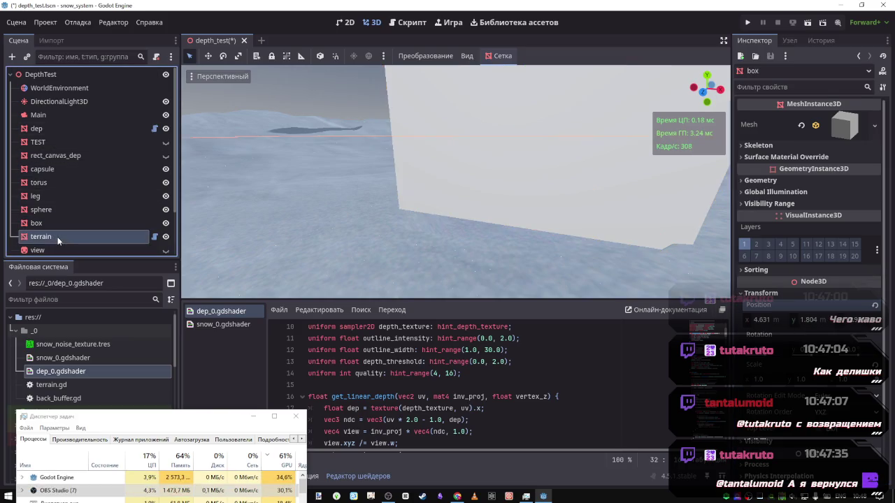
pyautogui.scroll(-10, 788, 260)
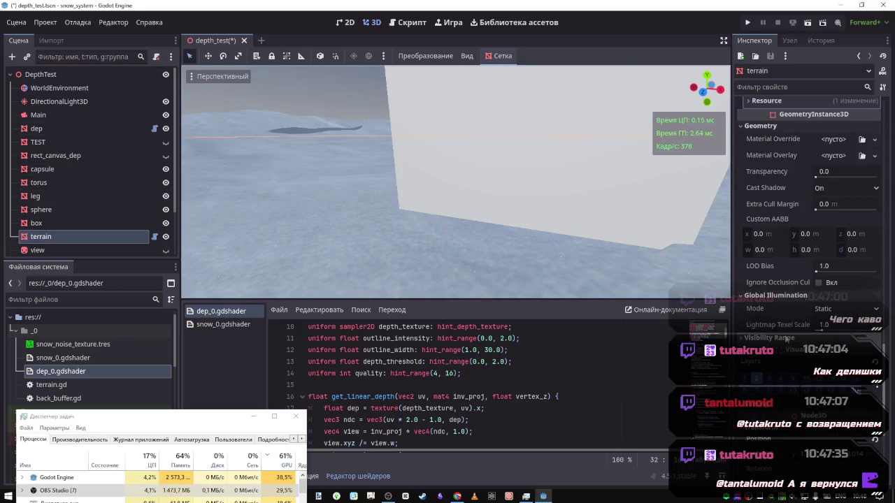
pyautogui.hotkey('ctrl', 's')
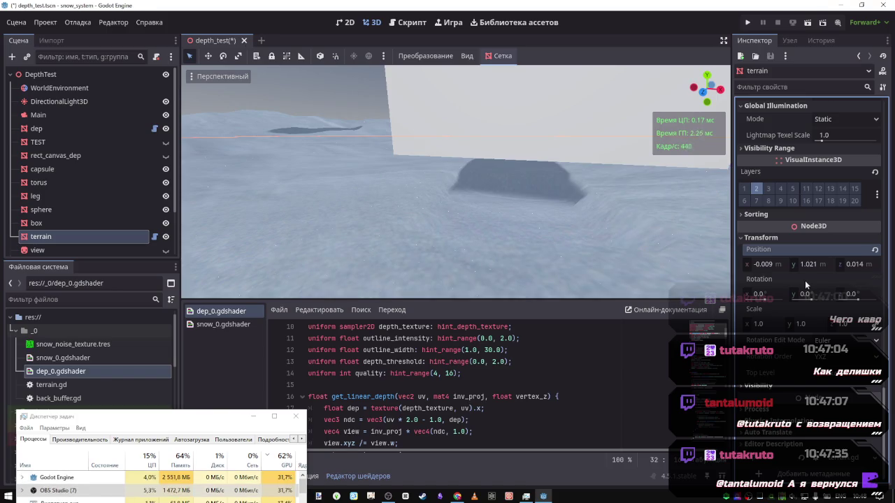
# Select dep and return its Position Y to 0.288 m
pyautogui.click(83, 225)
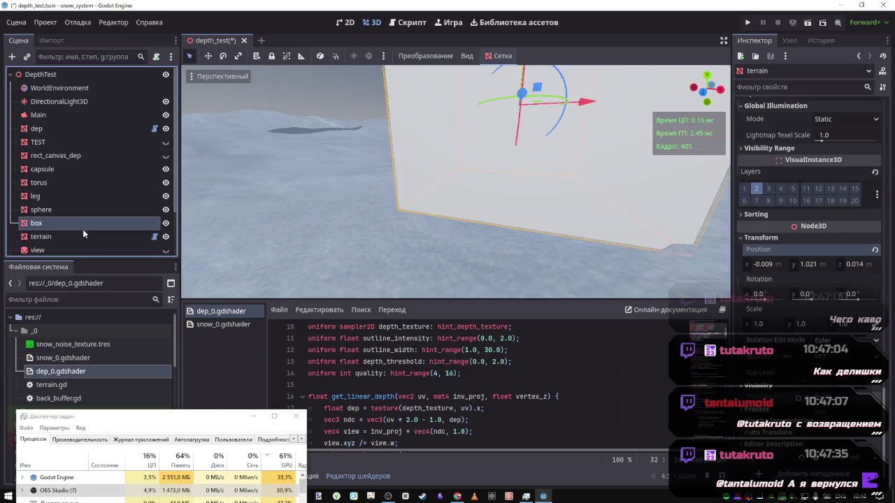
pyautogui.click(82, 233)
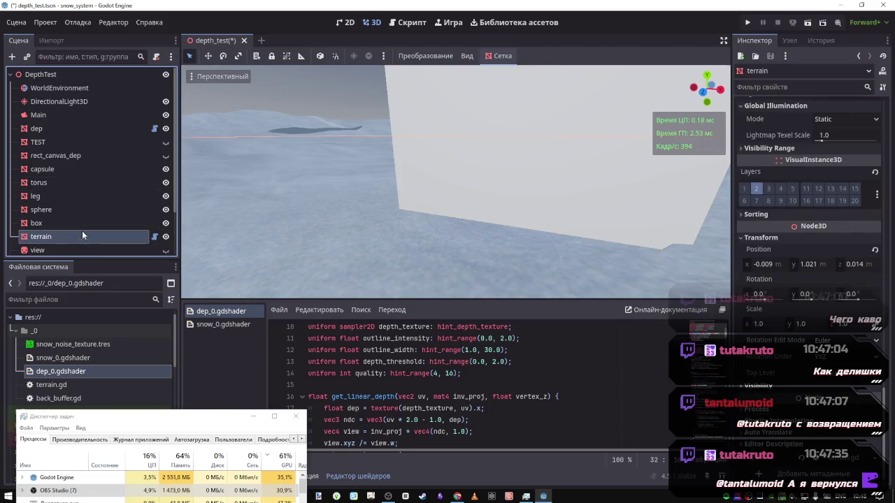
pyautogui.click(54, 132)
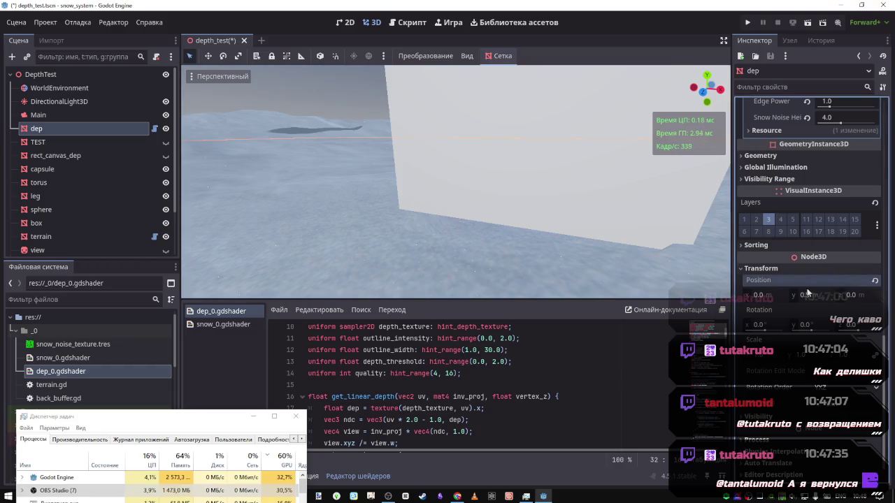
pyautogui.moveTo(806, 293); pyautogui.dragTo(831, 294)
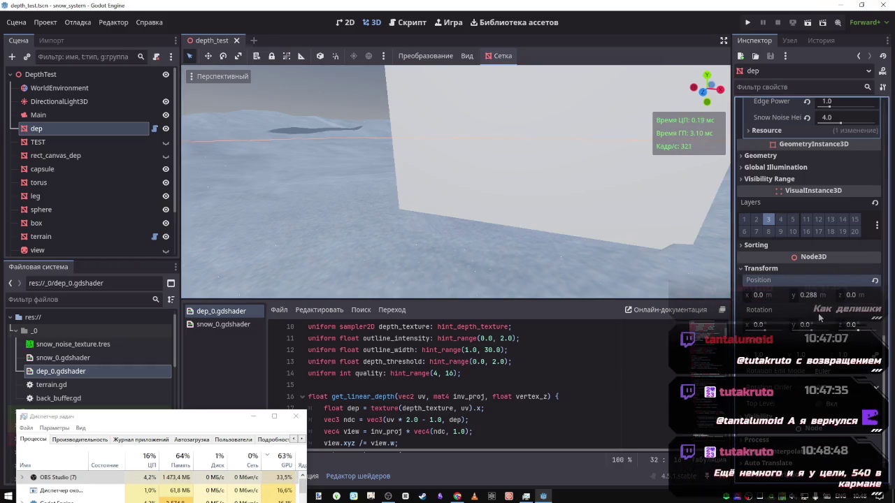
pyautogui.hotkey('ctrl', 'z')
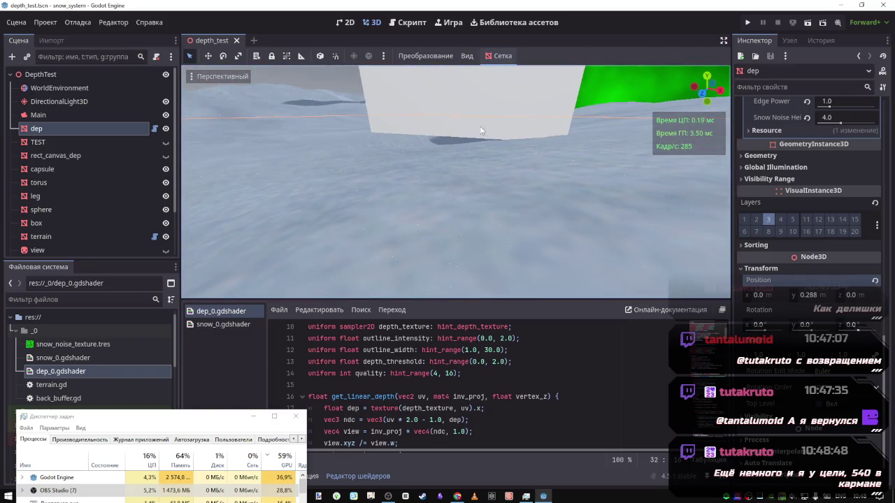
pyautogui.click(492, 169)
pyautogui.moveTo(479, 85); pyautogui.dragTo(483, 35)
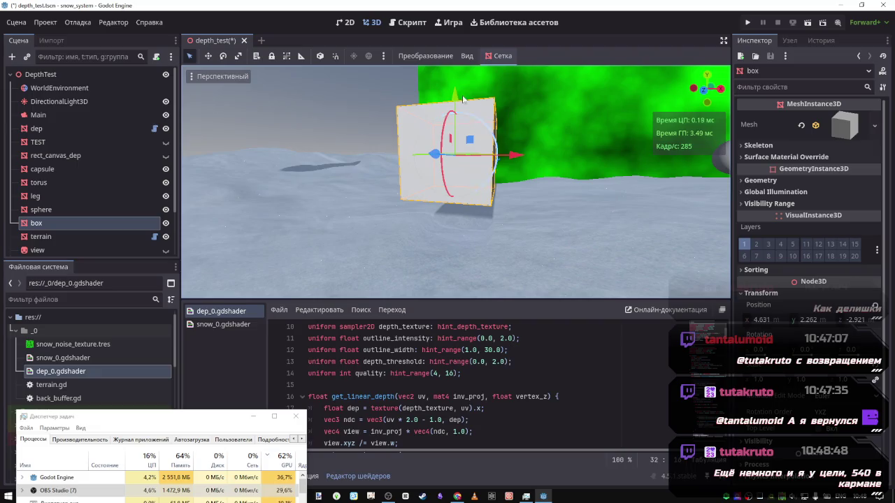
pyautogui.moveTo(454, 95); pyautogui.dragTo(457, 43)
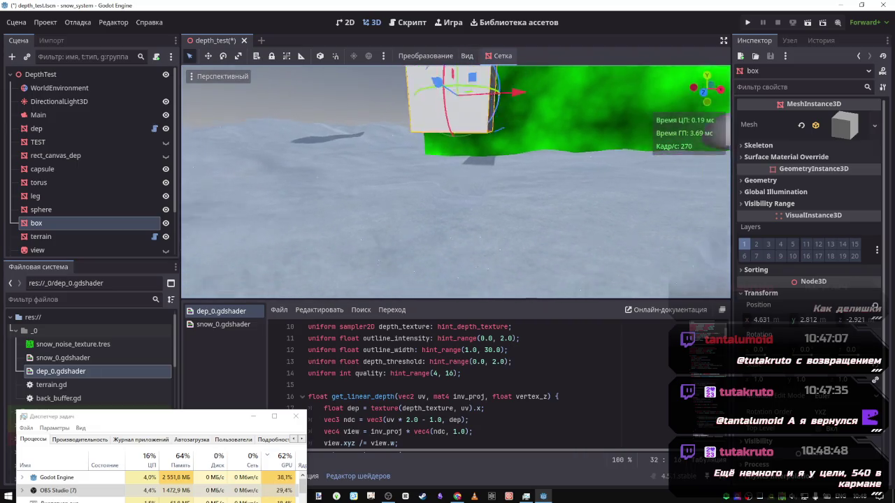
pyautogui.moveTo(456, 85)
pyautogui.mouseDown()
pyautogui.moveTo(463, 60)
pyautogui.moveTo(466, 97)
pyautogui.mouseUp()
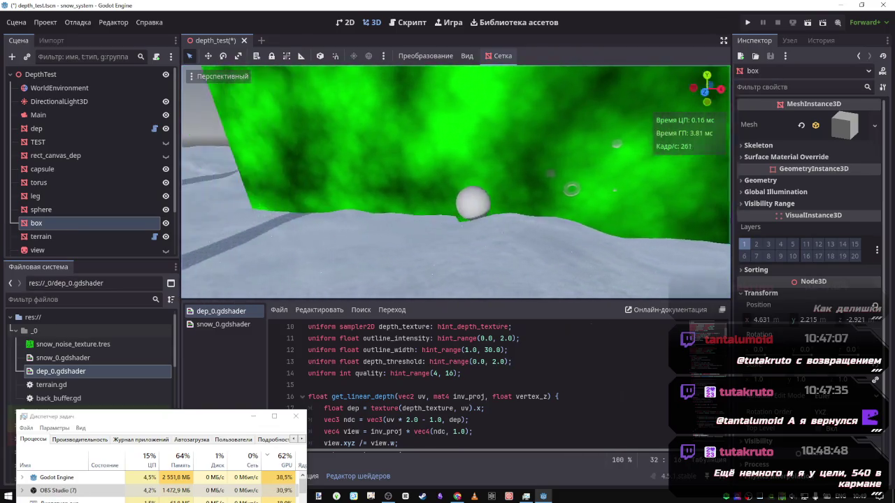
pyautogui.click(167, 130)
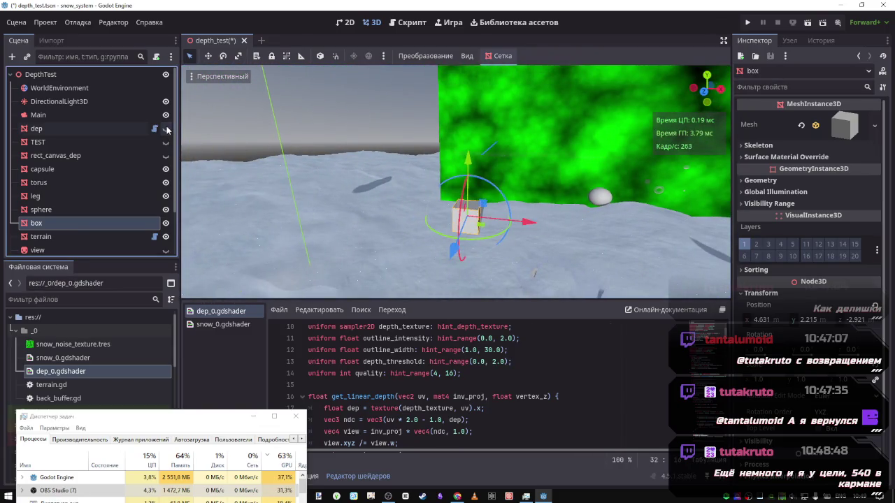
pyautogui.click(167, 129)
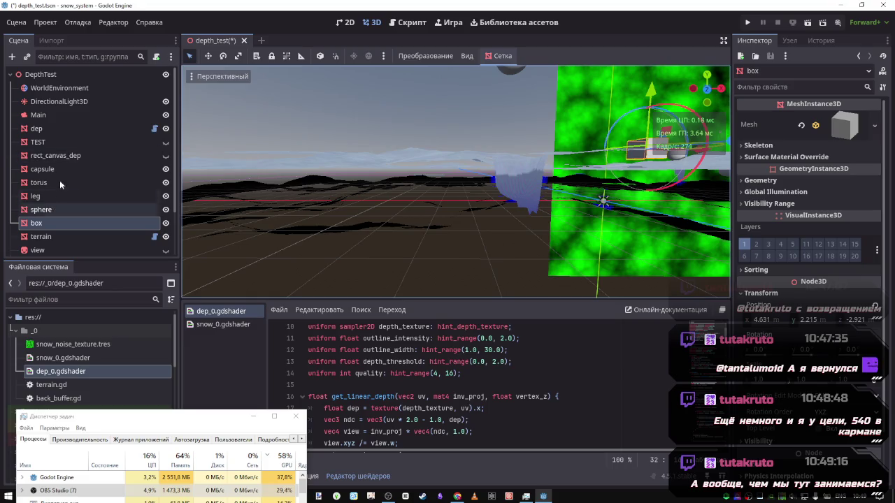
# Reload depth_test from disk via Reload Saved Scene, choosing Save & Reload
pyautogui.click(59, 128)
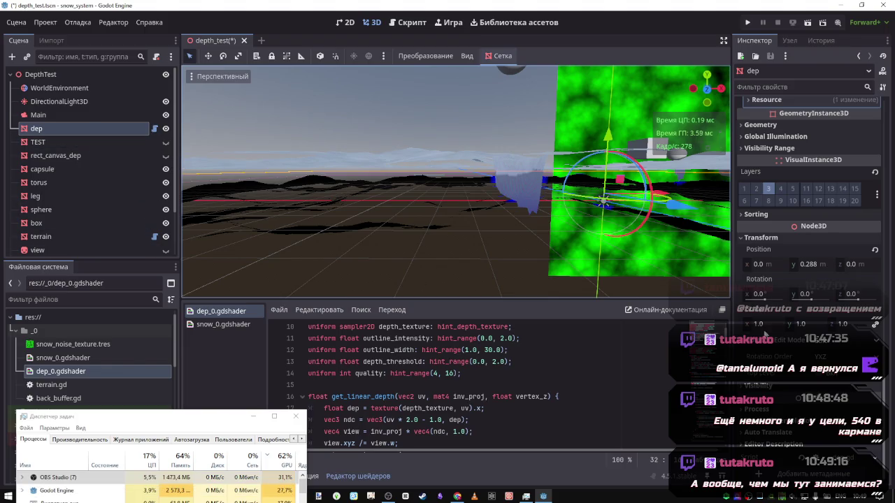
pyautogui.scroll(5, 809, 209)
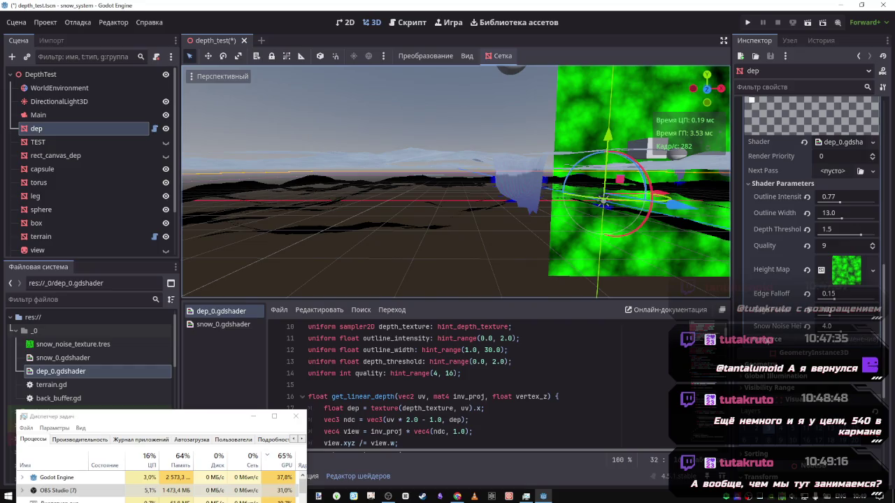
pyautogui.click(15, 22)
pyautogui.click(50, 245)
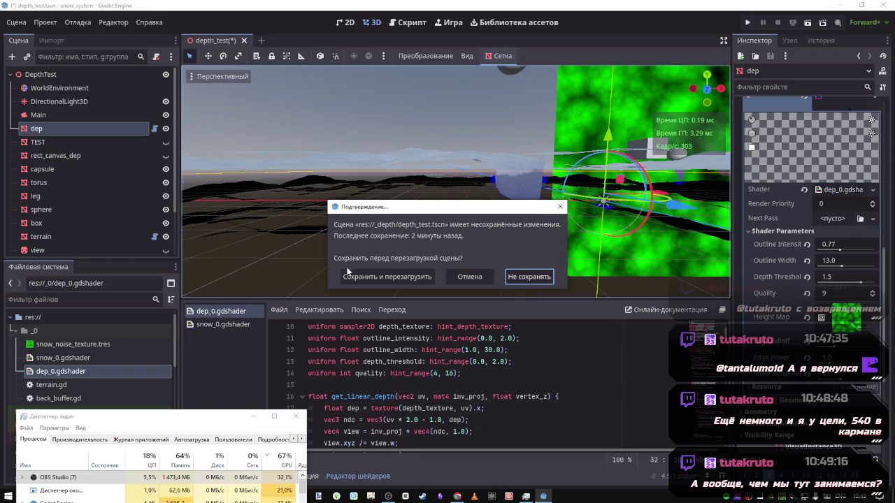
pyautogui.click(360, 275)
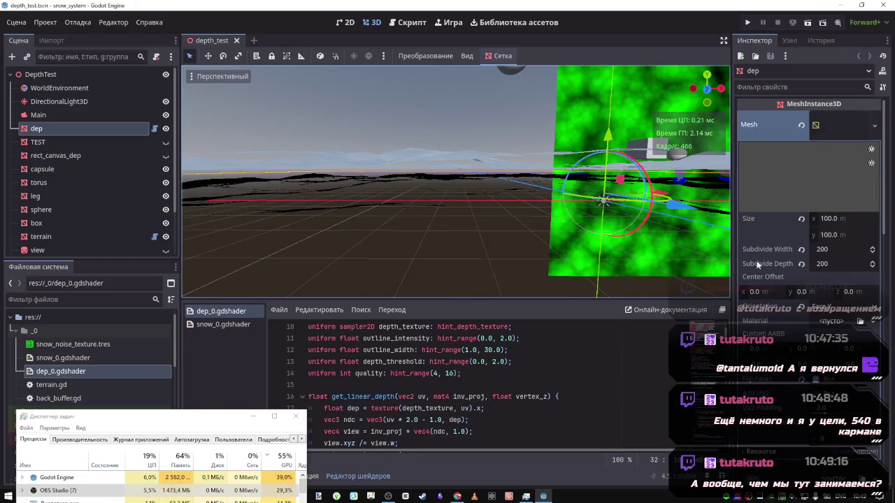
pyautogui.moveTo(548, 184)
pyautogui.mouseDown()
pyautogui.moveTo(632, 194)
pyautogui.moveTo(525, 157)
pyautogui.moveTo(453, 169)
pyautogui.mouseUp()
# Move the box about 0.371 units down into the snow and reframe the view on it
pyautogui.click(518, 222)
pyautogui.moveTo(519, 222)
pyautogui.mouseDown()
pyautogui.moveTo(502, 198)
pyautogui.moveTo(440, 159)
pyautogui.moveTo(473, 230)
pyautogui.moveTo(448, 254)
pyautogui.mouseUp()
pyautogui.press('w')
pyautogui.moveTo(457, 171); pyautogui.dragTo(459, 186)
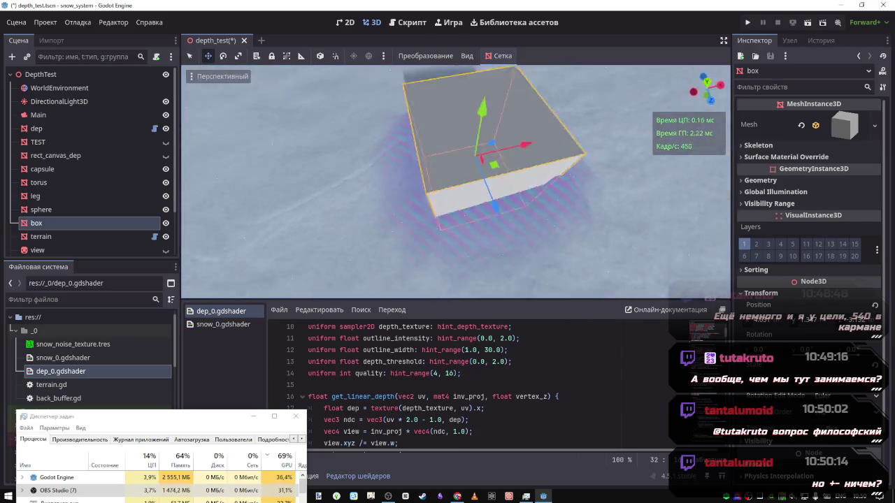
pyautogui.press('s')
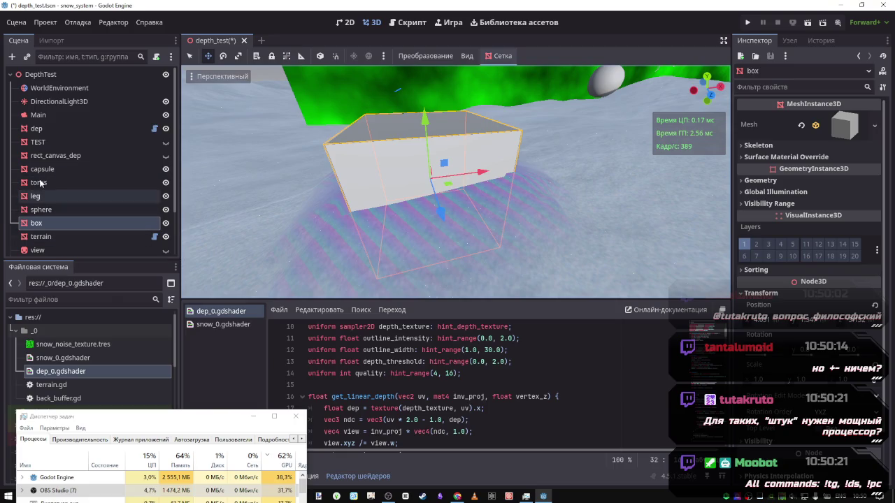
# Review the dep plane's settings: y 0.288 m, Outline Intensity 0.77, Outline Width 13.0
pyautogui.click(43, 129)
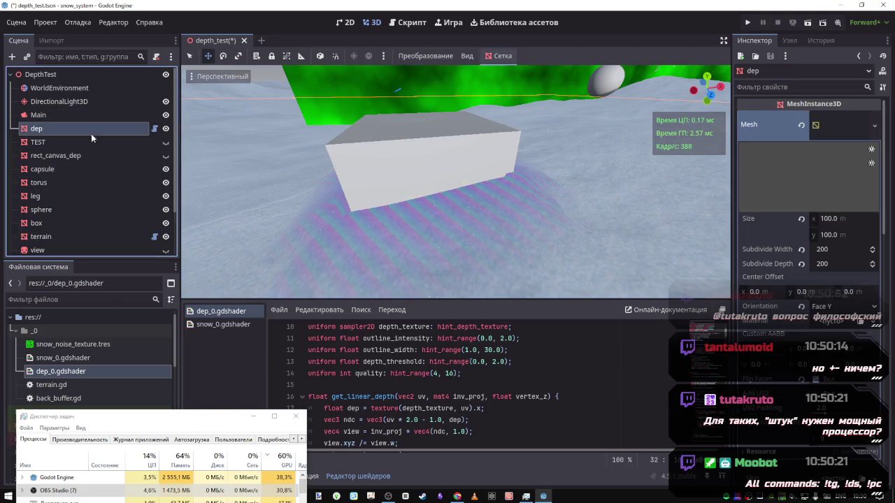
pyautogui.scroll(-5, 802, 334)
pyautogui.scroll(-10, 801, 333)
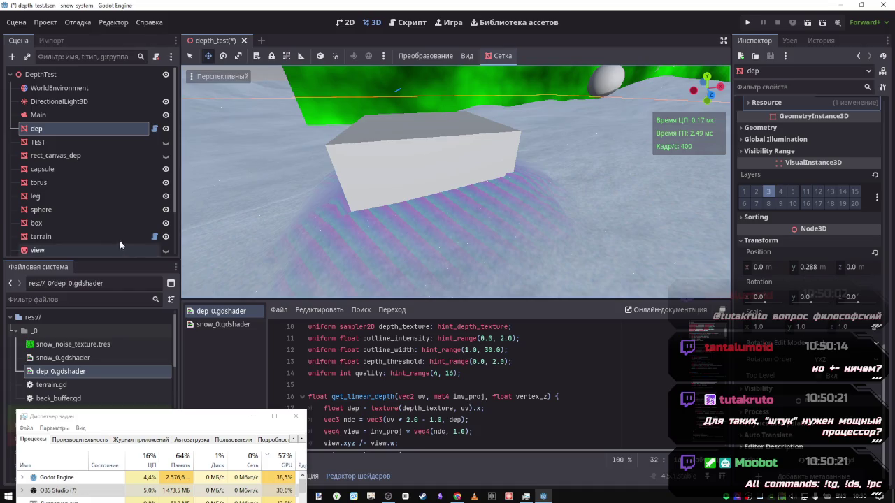
# Inspect the terrain's material settings in the Inspector
pyautogui.click(40, 236)
pyautogui.scroll(-10, 794, 342)
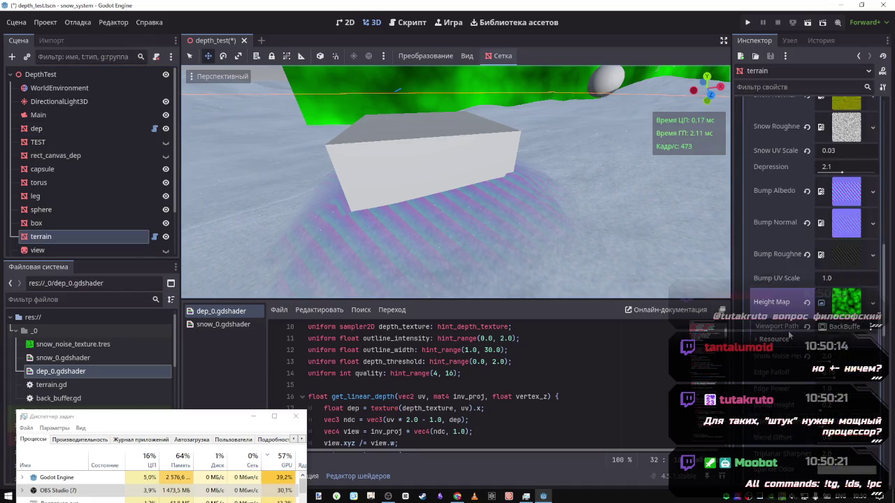
pyautogui.scroll(-5, 785, 331)
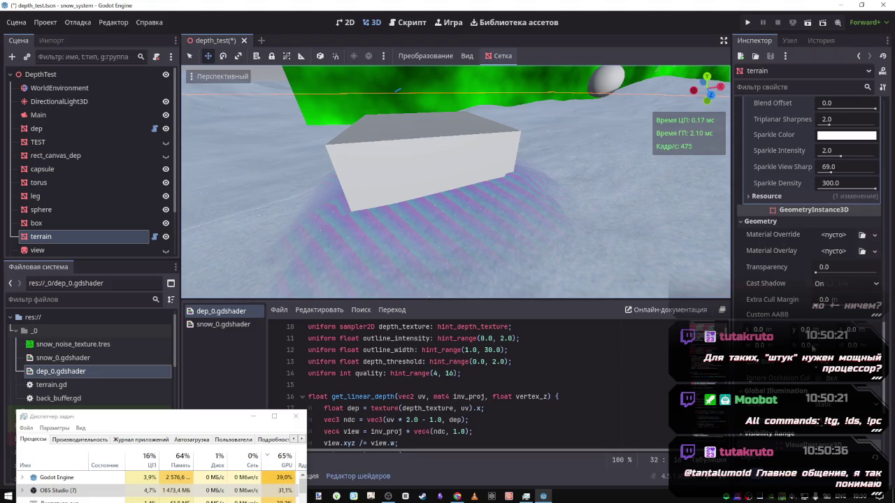
pyautogui.scroll(-5, 797, 314)
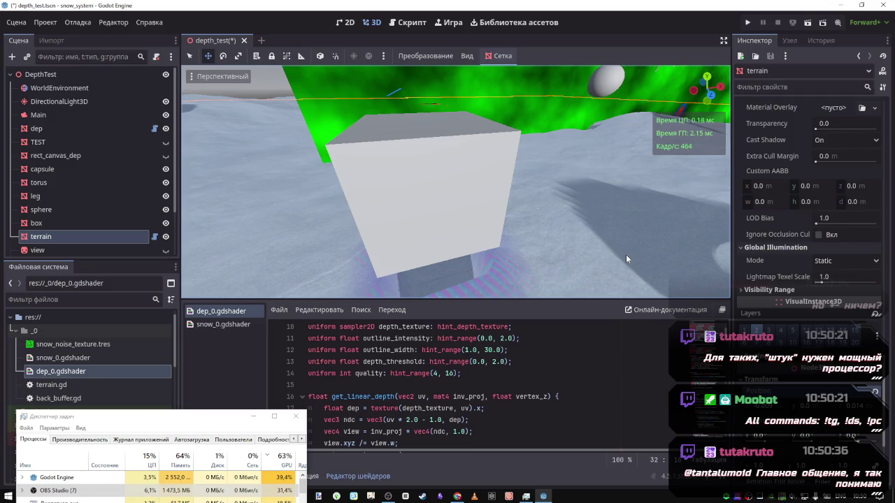
# Revert the dep plane's Position y from 0.288 to 0, then reselect the terrain
pyautogui.click(36, 129)
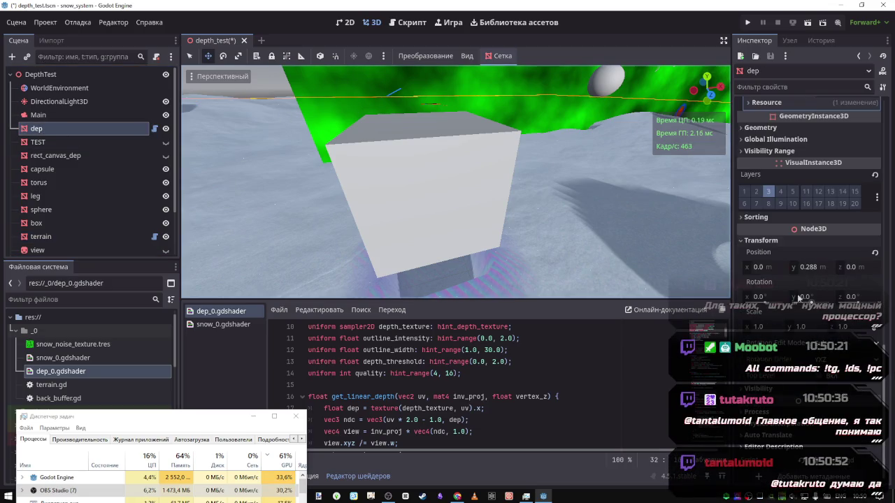
pyautogui.click(875, 252)
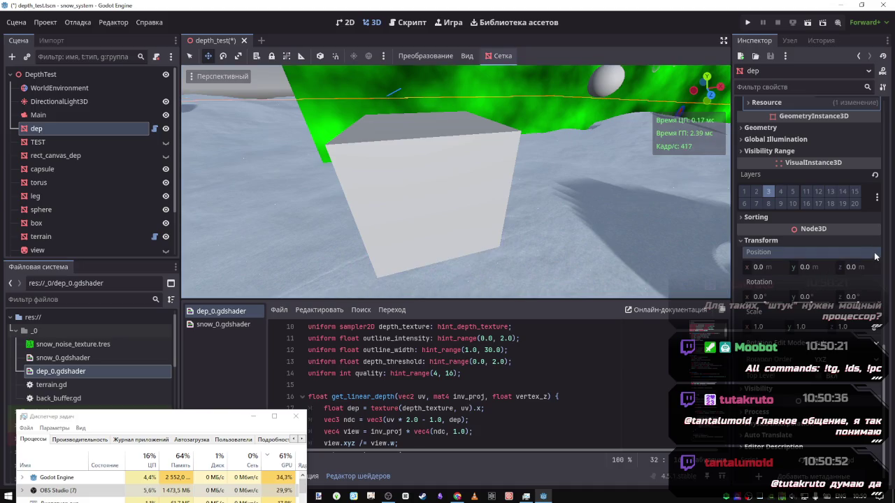
pyautogui.click(42, 237)
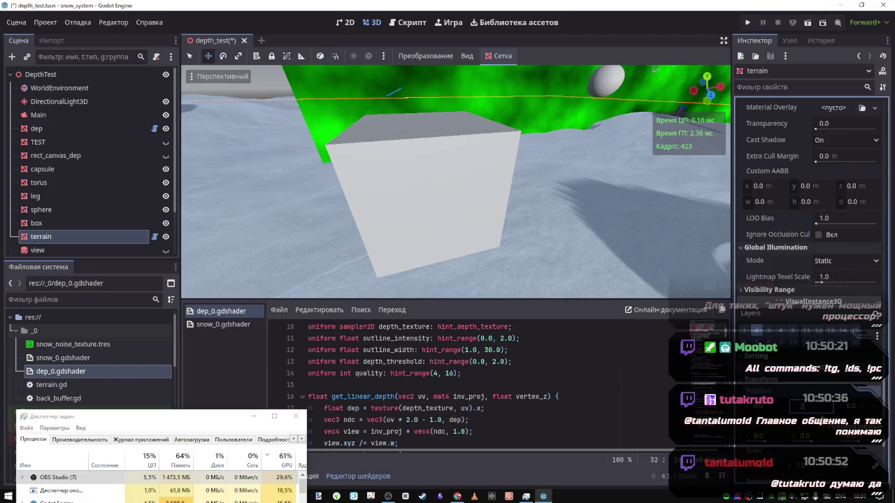
pyautogui.moveTo(590, 246); pyautogui.dragTo(589, 246)
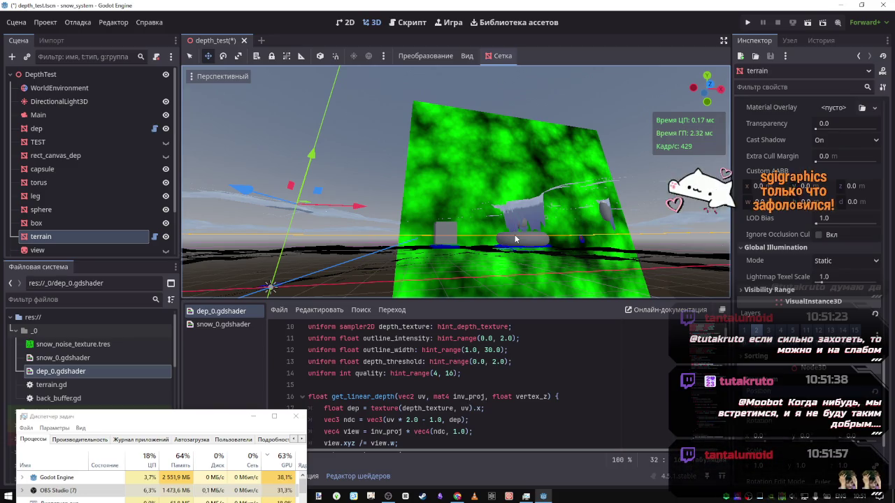
pyautogui.moveTo(390, 497)
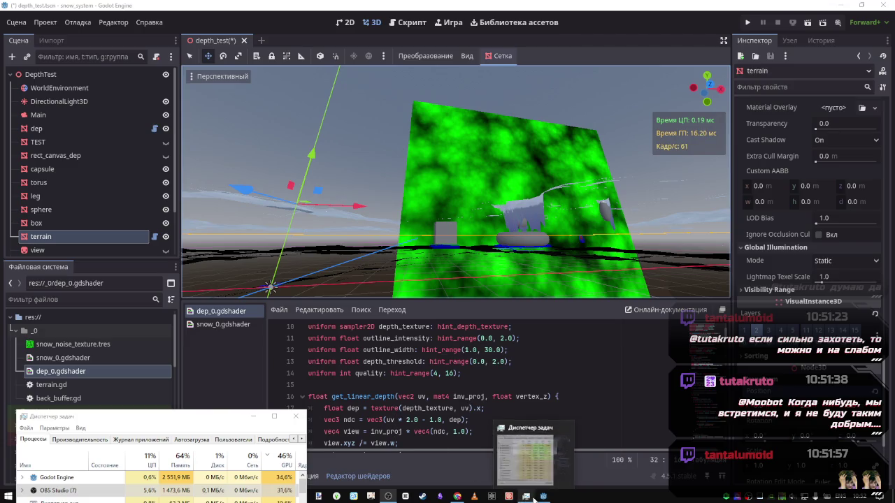
pyautogui.moveTo(544, 497)
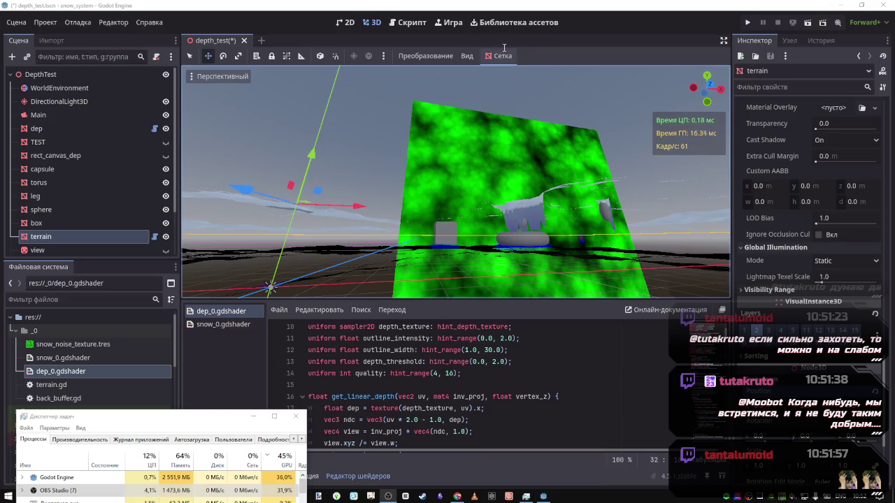
pyautogui.moveTo(457, 496)
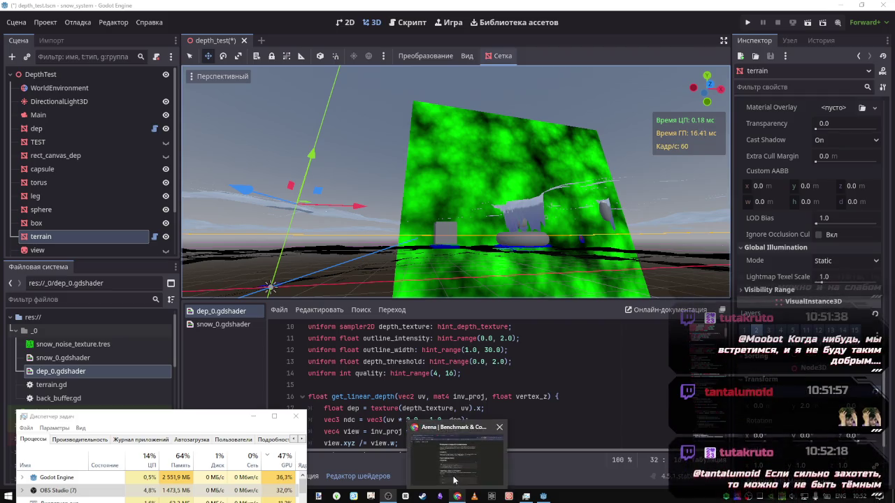
pyautogui.click(450, 470)
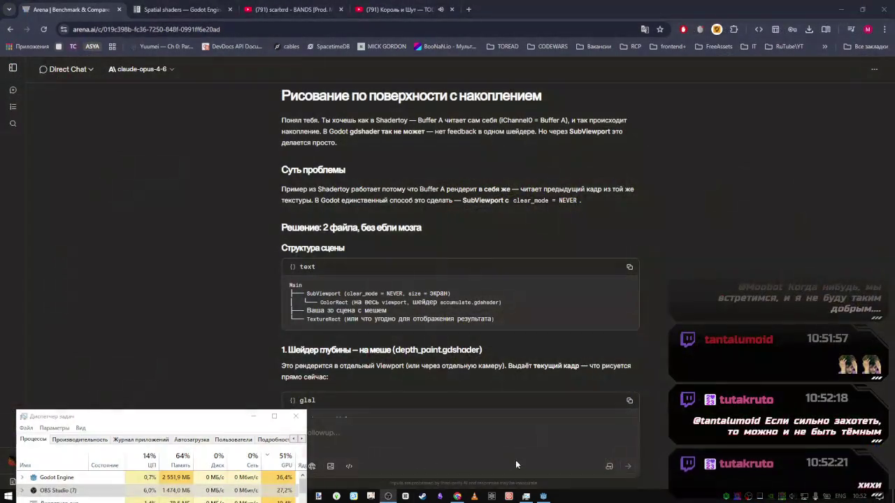
pyautogui.moveTo(544, 496)
pyautogui.click(542, 454)
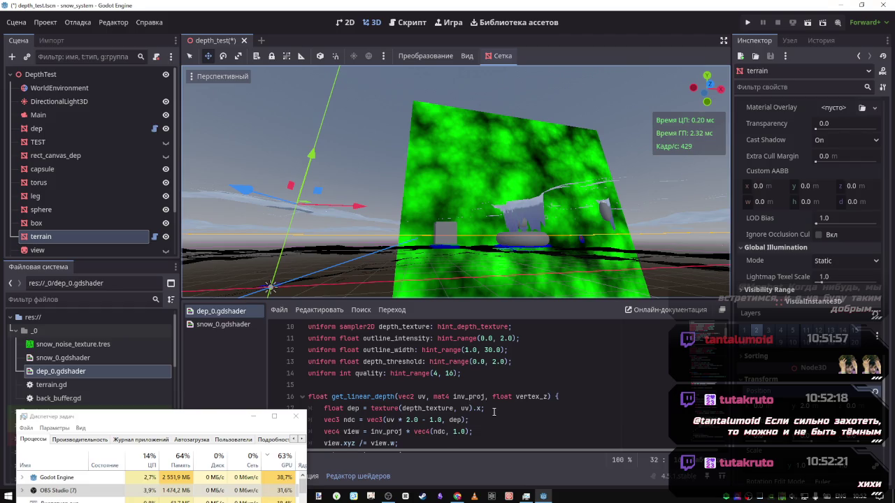
# Lower the snow terrain by editing its Transform Position y value
pyautogui.moveTo(559, 196)
pyautogui.mouseDown()
pyautogui.moveTo(504, 231)
pyautogui.moveTo(482, 174)
pyautogui.moveTo(489, 223)
pyautogui.moveTo(489, 168)
pyautogui.moveTo(496, 203)
pyautogui.moveTo(510, 189)
pyautogui.moveTo(504, 203)
pyautogui.moveTo(496, 189)
pyautogui.moveTo(489, 216)
pyautogui.moveTo(489, 196)
pyautogui.moveTo(475, 185)
pyautogui.moveTo(482, 210)
pyautogui.moveTo(381, 178)
pyautogui.moveTo(429, 203)
pyautogui.moveTo(437, 228)
pyautogui.mouseUp()
pyautogui.click(451, 195)
pyautogui.moveTo(451, 194)
pyautogui.mouseDown()
pyautogui.moveTo(454, 210)
pyautogui.moveTo(490, 208)
pyautogui.moveTo(475, 161)
pyautogui.moveTo(488, 257)
pyautogui.moveTo(485, 151)
pyautogui.mouseUp()
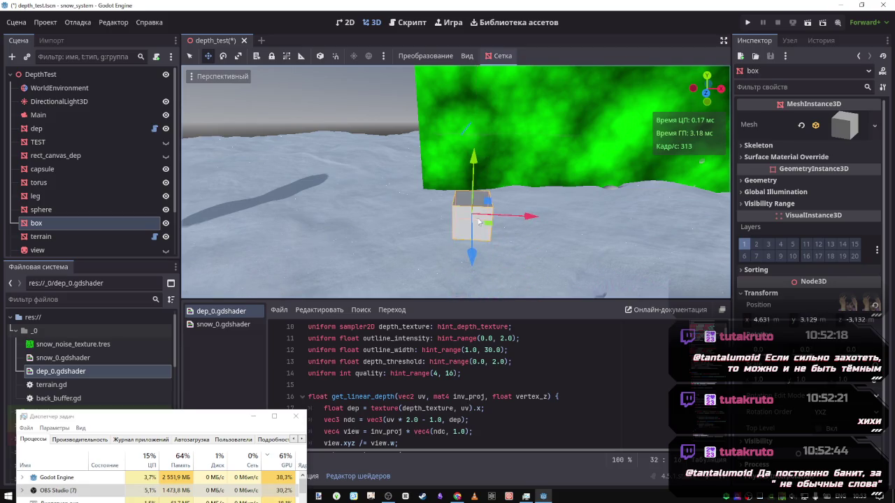
pyautogui.click(68, 237)
pyautogui.click(822, 411)
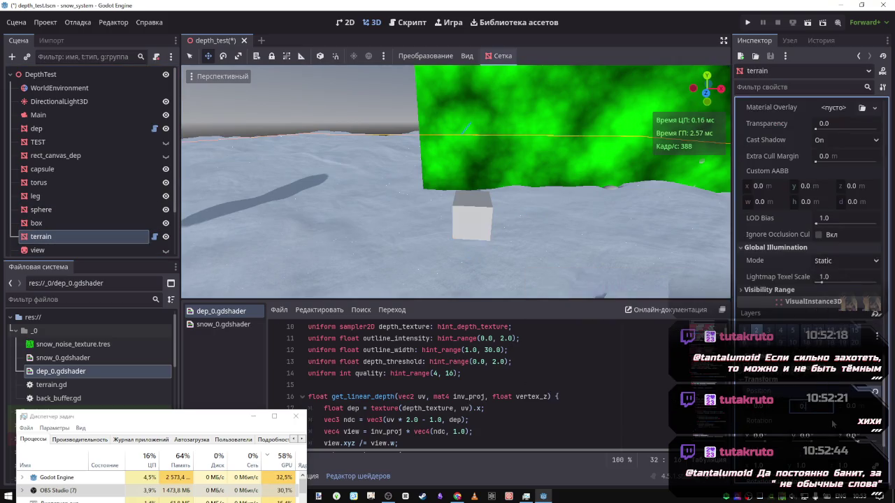
pyautogui.press('Return')
# Raise the torus along its vertical Y axis
pyautogui.moveTo(568, 287)
pyautogui.mouseDown()
pyautogui.moveTo(294, 174)
pyautogui.moveTo(548, 277)
pyautogui.mouseUp()
pyautogui.click(489, 232)
pyautogui.moveTo(472, 157)
pyautogui.mouseDown()
pyautogui.moveTo(471, 24)
pyautogui.moveTo(464, 181)
pyautogui.moveTo(468, 35)
pyautogui.moveTo(559, 208)
pyautogui.mouseUp()
# Push the torus down into the snow beside the box, then lift it slightly
pyautogui.moveTo(467, 180)
pyautogui.mouseDown()
pyautogui.moveTo(470, 204)
pyautogui.moveTo(473, 189)
pyautogui.mouseUp()
pyautogui.moveTo(475, 140); pyautogui.dragTo(498, 28)
pyautogui.moveTo(373, 181); pyautogui.dragTo(372, 181)
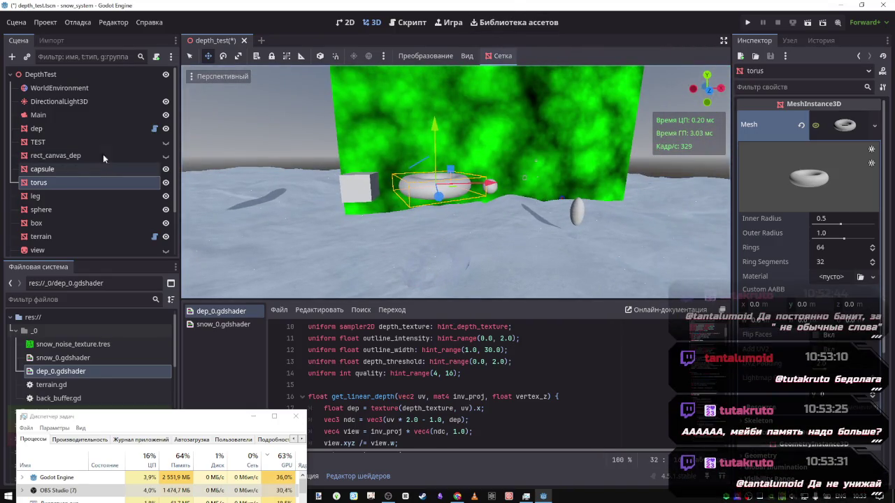
# Check the BackBuffer viewport settings, then select the terrain and scroll to its Height Map
pyautogui.scroll(-3, 53, 244)
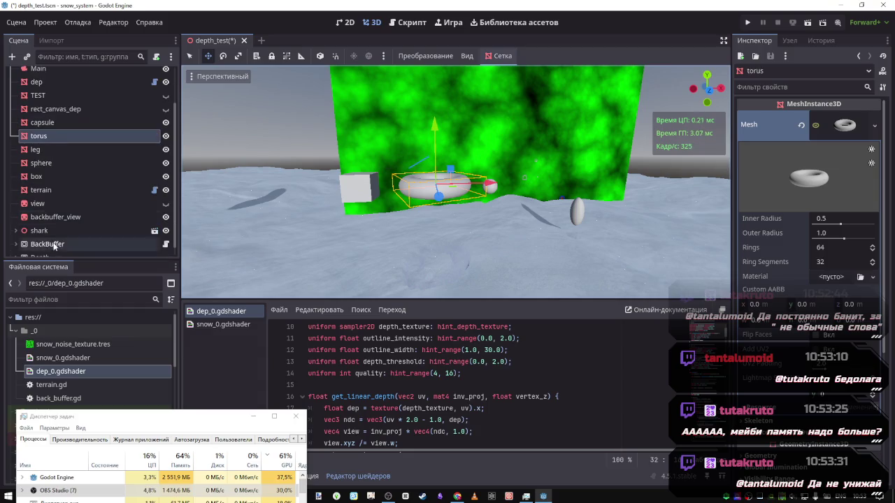
pyautogui.click(47, 234)
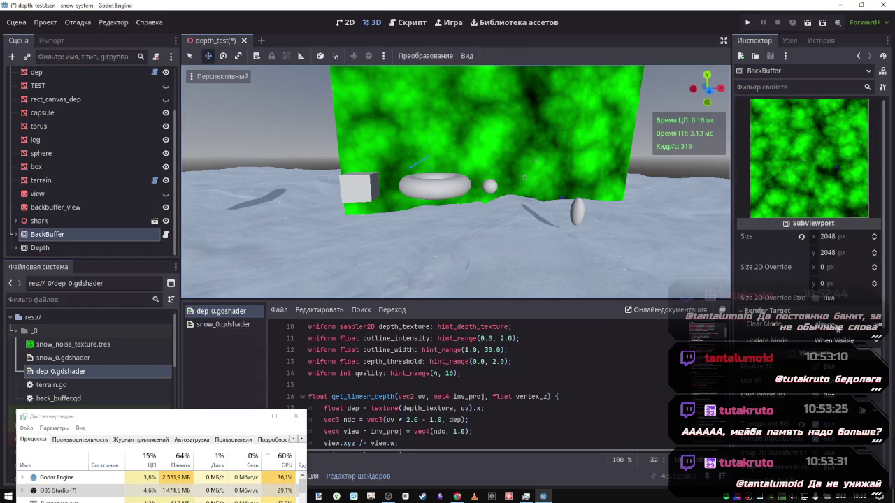
pyautogui.click(42, 181)
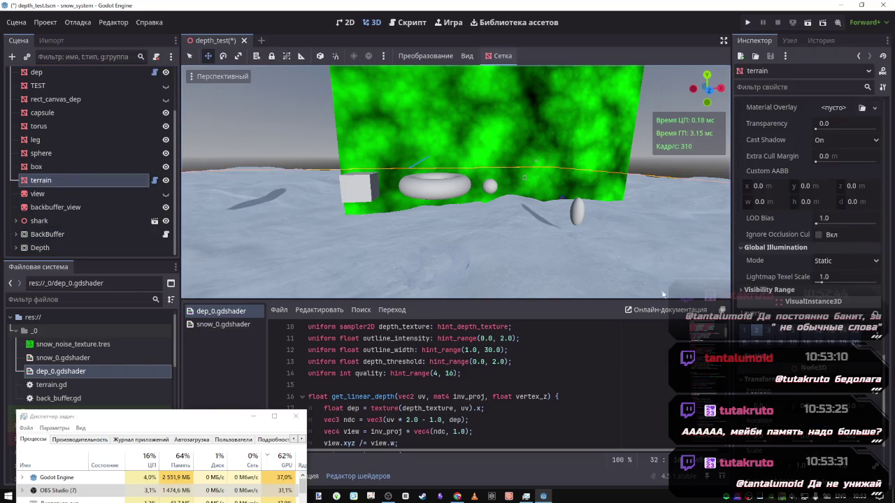
pyautogui.scroll(5, 853, 367)
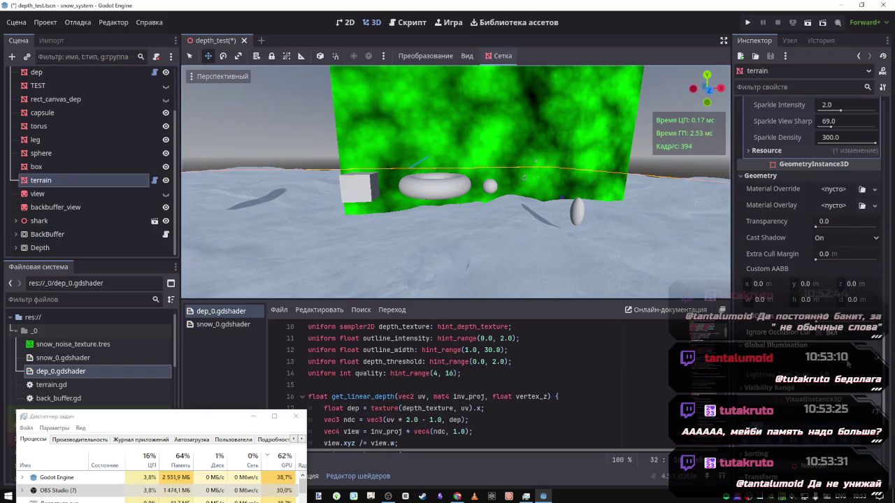
pyautogui.scroll(5, 804, 268)
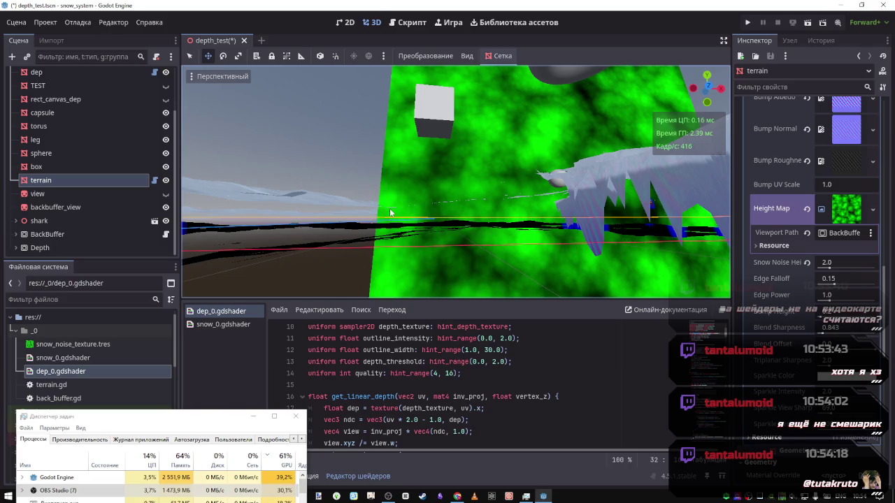
pyautogui.moveTo(453, 144)
pyautogui.mouseDown()
pyautogui.moveTo(478, 161)
pyautogui.moveTo(499, 154)
pyautogui.mouseUp()
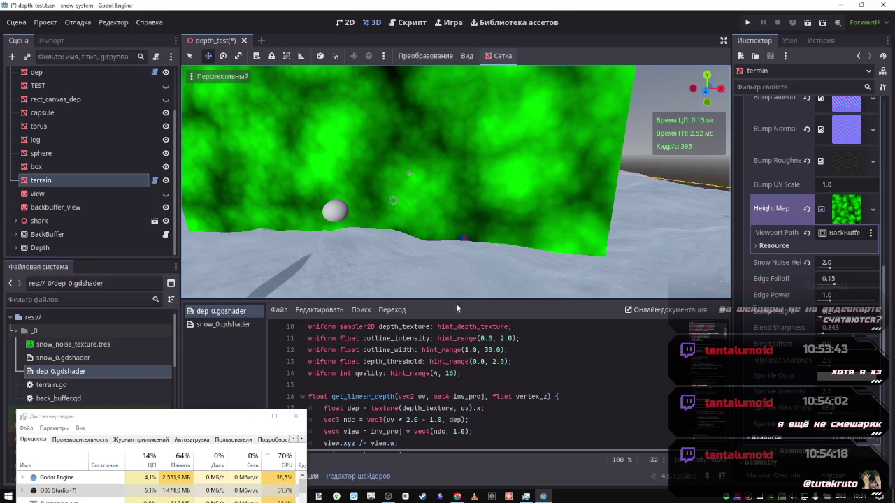
# Open snow_0.gdshader and review its height map, noise height and edge uniform declarations
pyautogui.scroll(2, 456, 348)
pyautogui.scroll(-2, 454, 346)
pyautogui.scroll(1, 452, 345)
pyautogui.scroll(3, 452, 345)
pyautogui.scroll(-2, 406, 356)
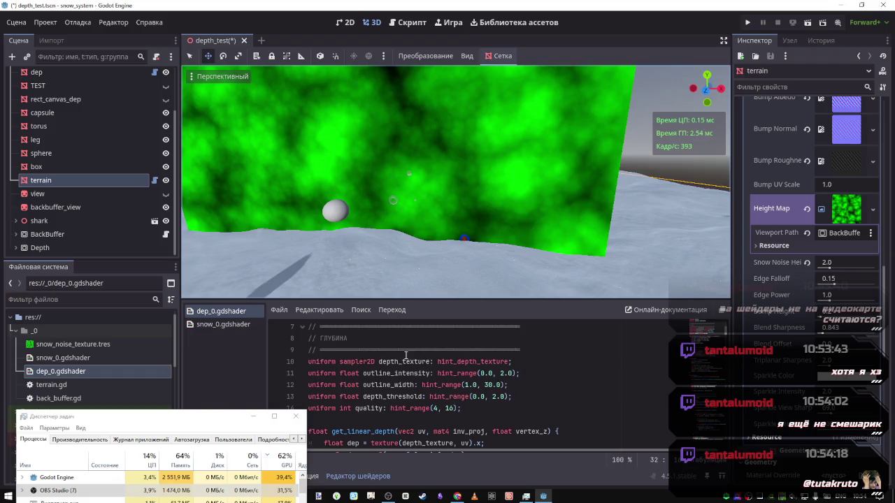
pyautogui.scroll(-6, 455, 364)
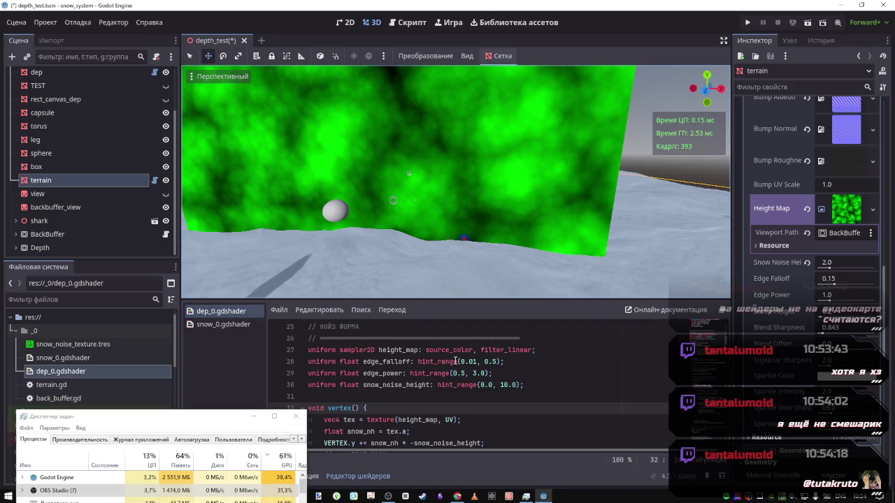
pyautogui.click(224, 324)
pyautogui.scroll(20, 475, 352)
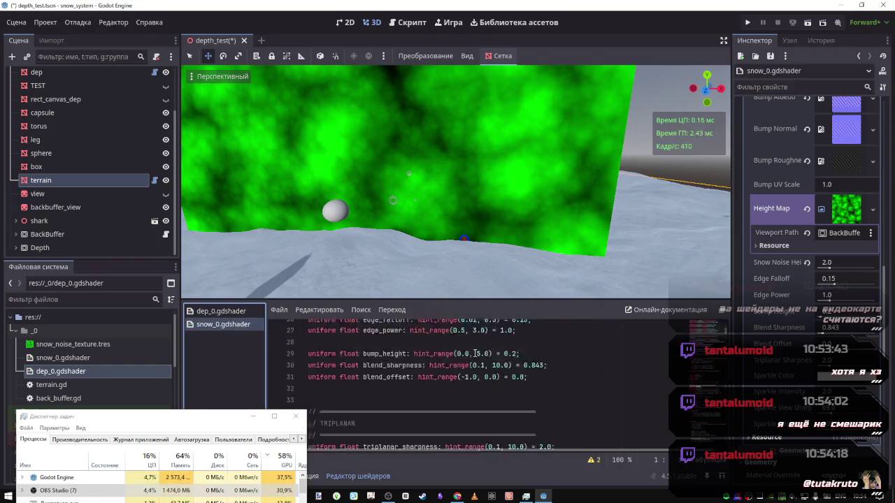
pyautogui.scroll(-5, 474, 351)
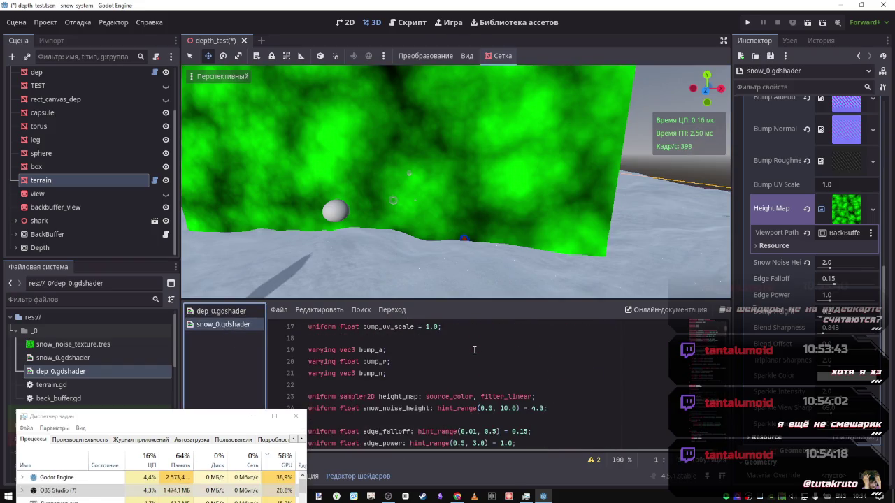
pyautogui.scroll(-1, 473, 346)
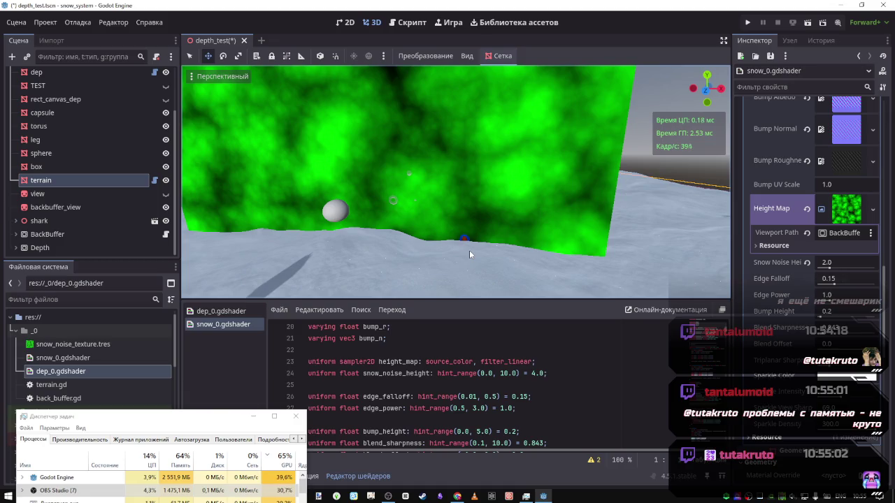
pyautogui.moveTo(469, 250)
pyautogui.mouseDown()
pyautogui.moveTo(447, 266)
pyautogui.moveTo(434, 259)
pyautogui.moveTo(454, 255)
pyautogui.moveTo(454, 265)
pyautogui.mouseUp()
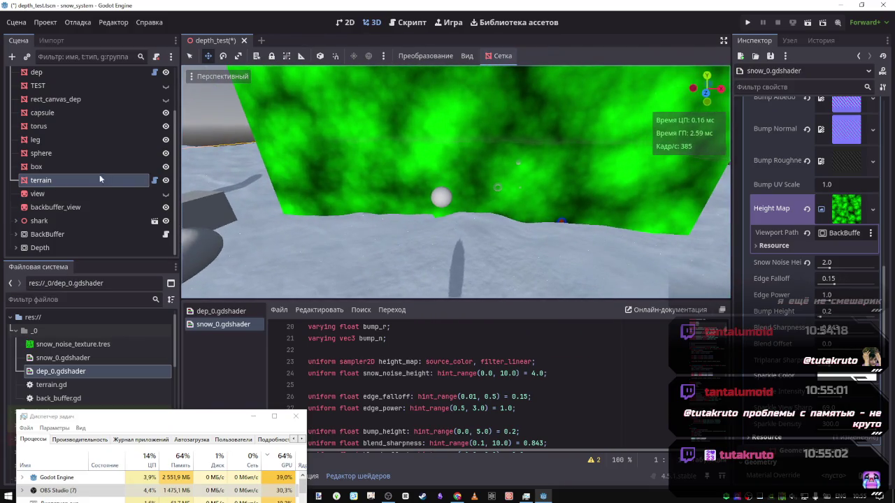
# Hide the green backbuffer_view wall and look over the black depth patches
pyautogui.click(166, 207)
pyautogui.moveTo(245, 287); pyautogui.dragTo(255, 285)
pyautogui.moveTo(256, 166); pyautogui.dragTo(256, 167)
pyautogui.moveTo(348, 82); pyautogui.dragTo(366, 117)
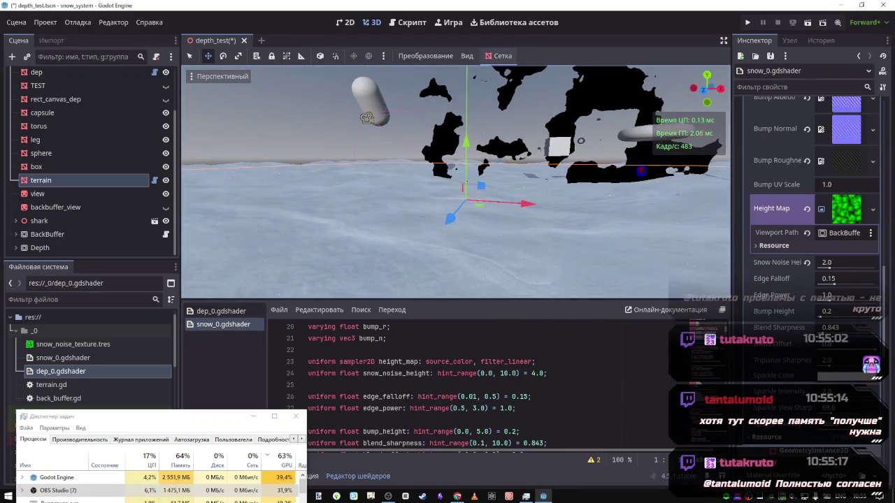
# Try raising the terrain along Y, then bring up the dep_0 shader code
pyautogui.moveTo(465, 143)
pyautogui.mouseDown()
pyautogui.moveTo(470, 86)
pyautogui.moveTo(460, 262)
pyautogui.moveTo(476, 209)
pyautogui.mouseUp()
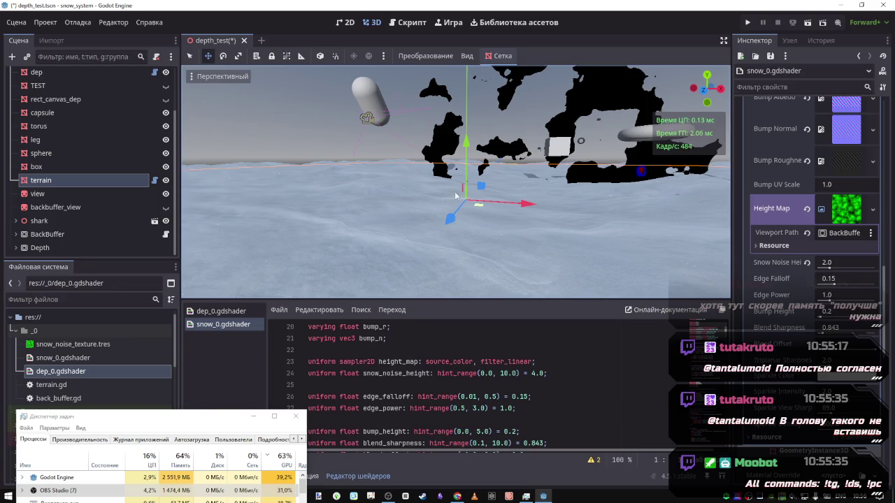
pyautogui.moveTo(454, 191)
pyautogui.mouseDown()
pyautogui.moveTo(421, 134)
pyautogui.moveTo(417, 145)
pyautogui.mouseUp()
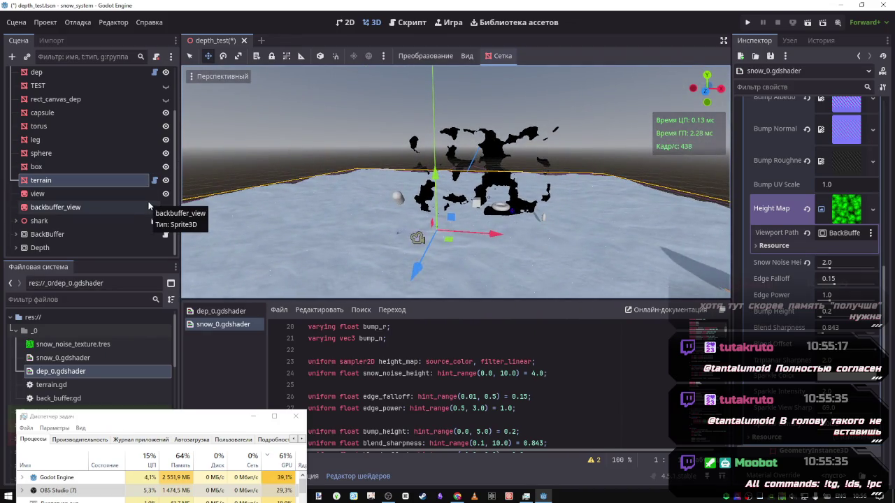
pyautogui.click(225, 312)
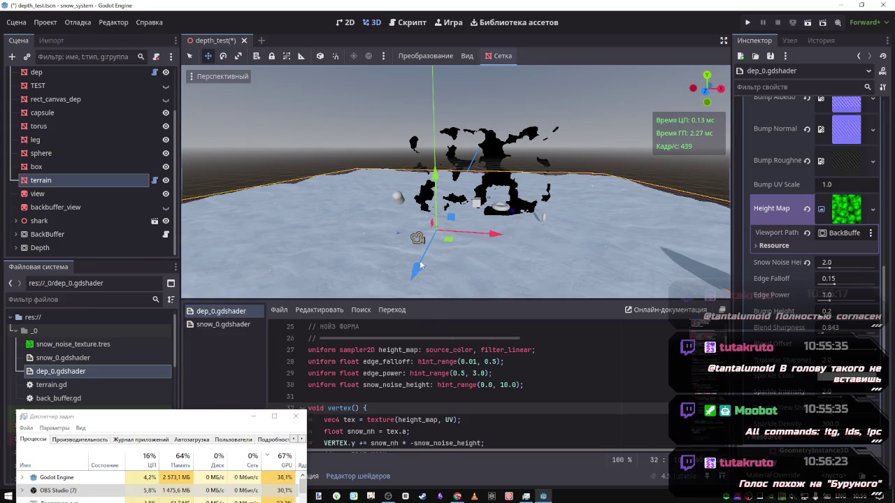
# Toggle dep_0's render_mode line commented and uncommented, saving each time, leaving it active
pyautogui.moveTo(445, 274); pyautogui.dragTo(446, 252)
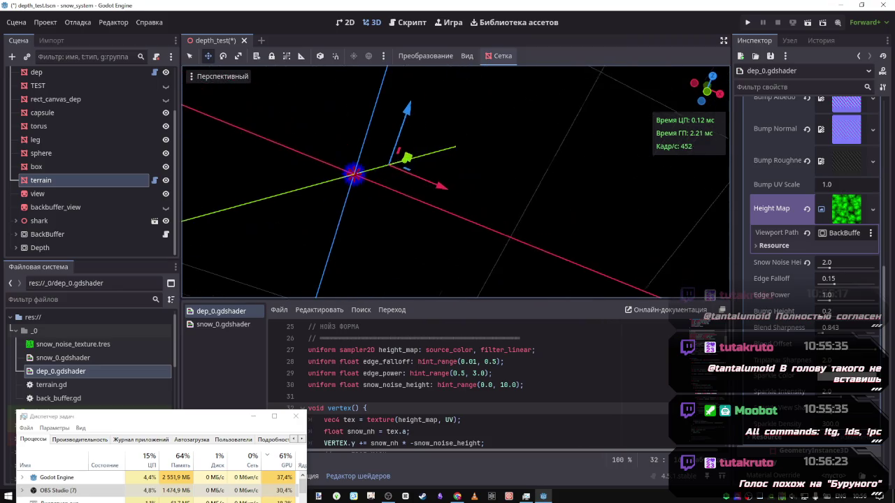
pyautogui.moveTo(308, 162); pyautogui.dragTo(459, 176)
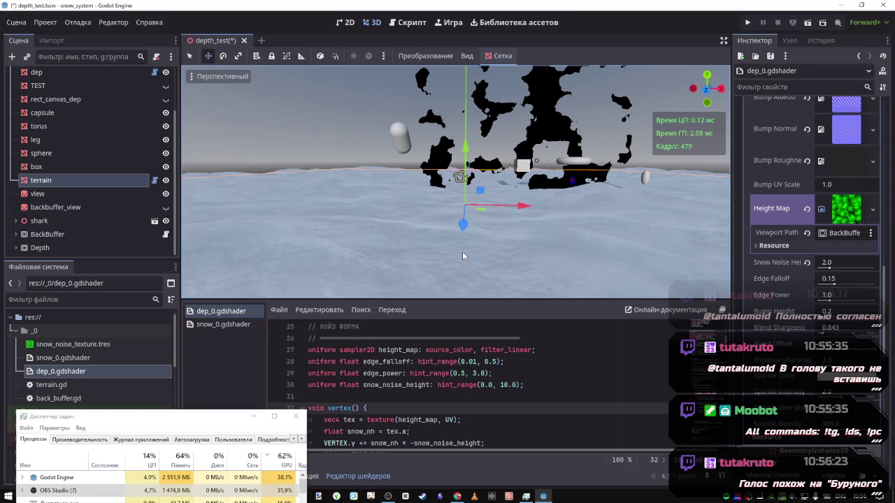
pyautogui.scroll(8, 391, 342)
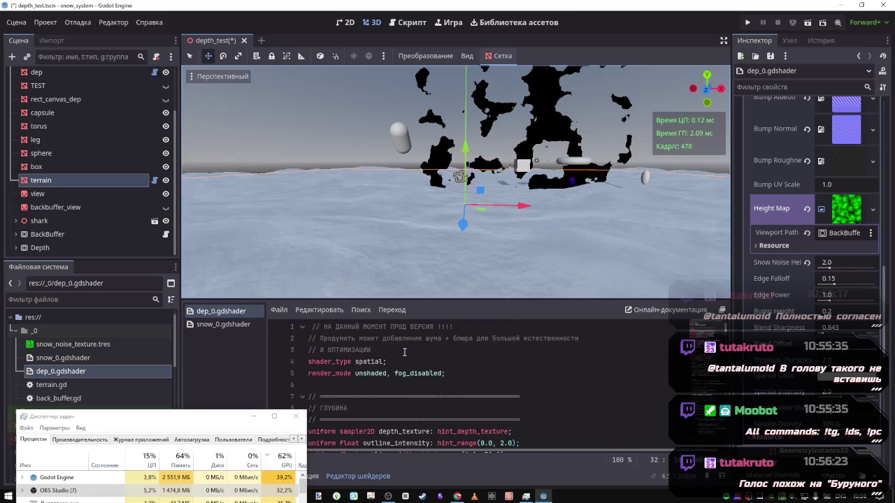
pyautogui.click(381, 374)
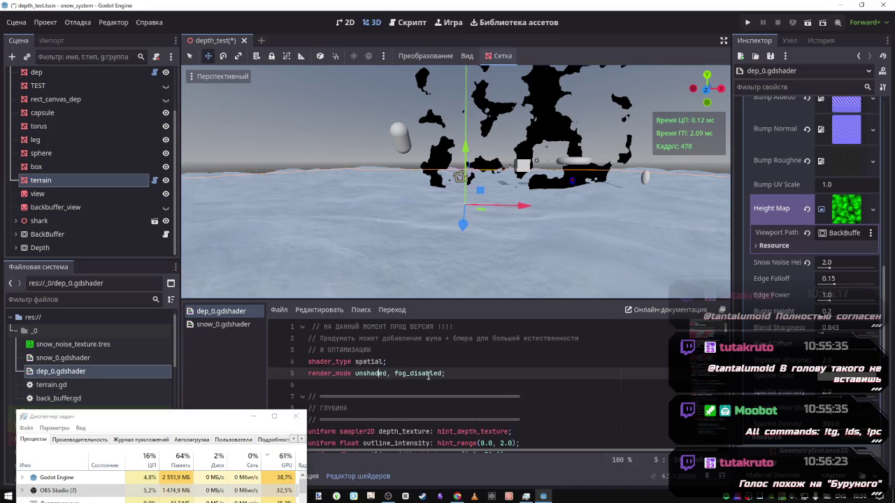
pyautogui.hotkey('ctrl', 'k')
pyautogui.hotkey('ctrl', 's')
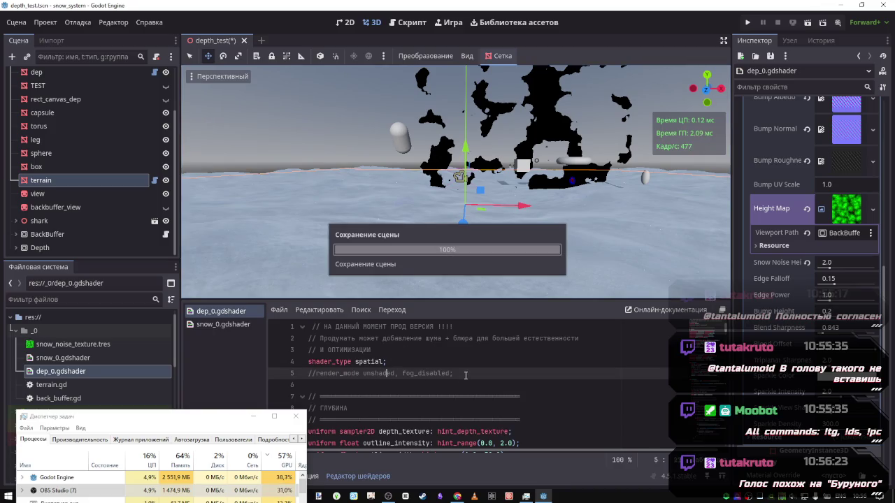
pyautogui.hotkey('ctrl', 'k')
pyautogui.hotkey('ctrl', 's')
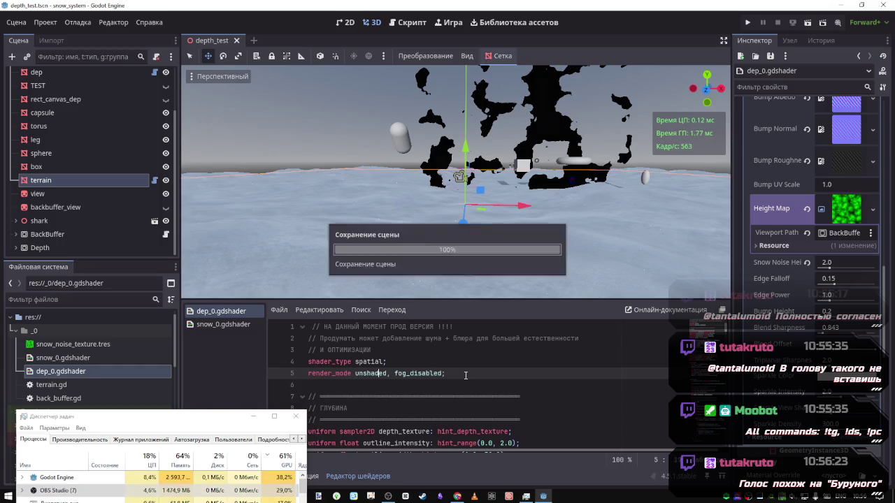
pyautogui.hotkey('ctrl', 'k')
pyautogui.hotkey('ctrl', 's')
pyautogui.hotkey('ctrl', 'k')
pyautogui.hotkey('ctrl', 's')
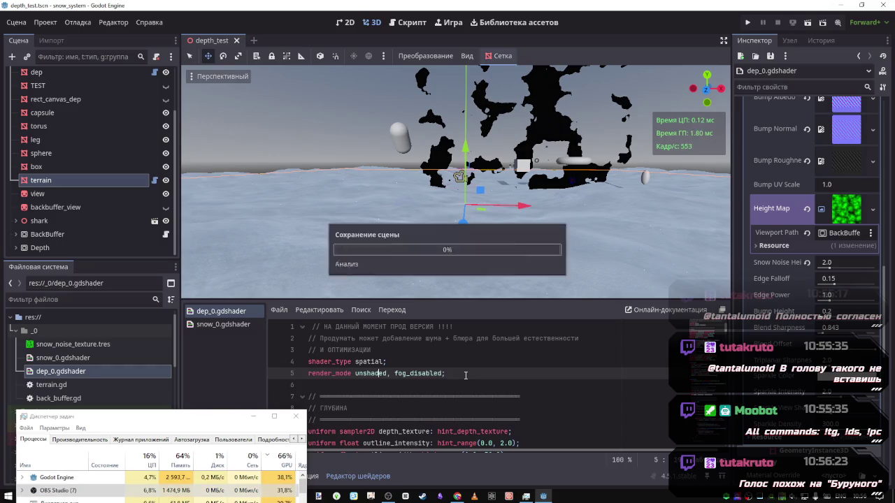
# Inspect the depth effect around the objects and select the dep node
pyautogui.moveTo(513, 226); pyautogui.dragTo(353, 250)
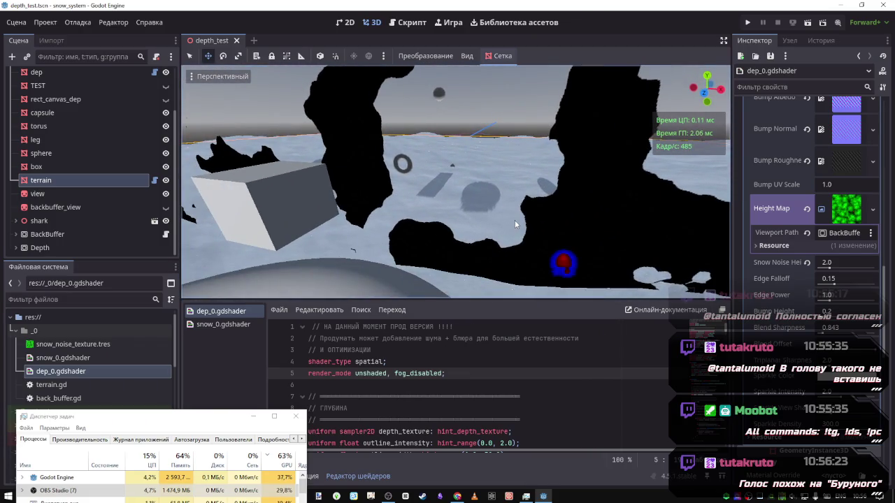
pyautogui.moveTo(515, 220); pyautogui.dragTo(469, 235)
pyautogui.moveTo(375, 235); pyautogui.dragTo(236, 290)
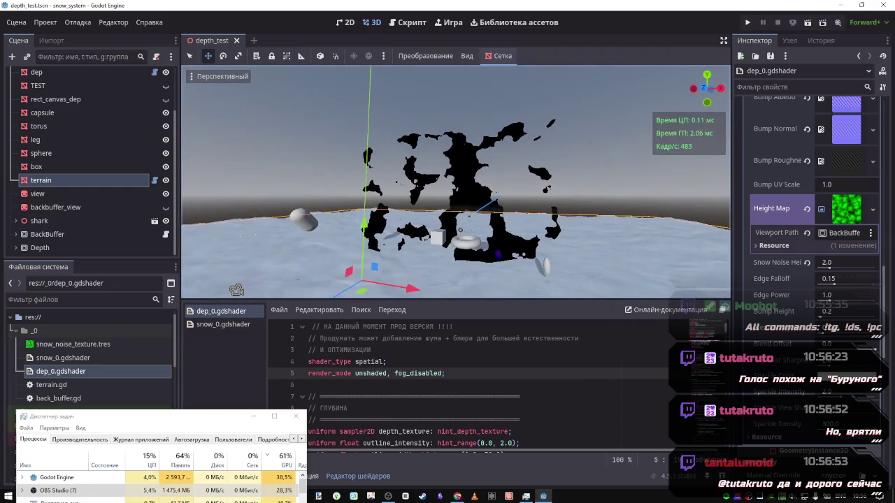
pyautogui.click(93, 73)
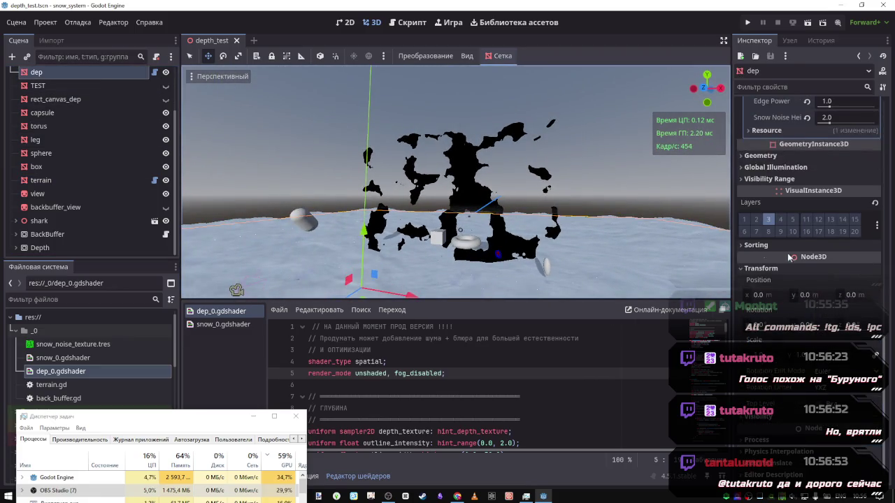
# Move the dep node from its default render layer to layer 3 and save the scene
pyautogui.scroll(3, 822, 287)
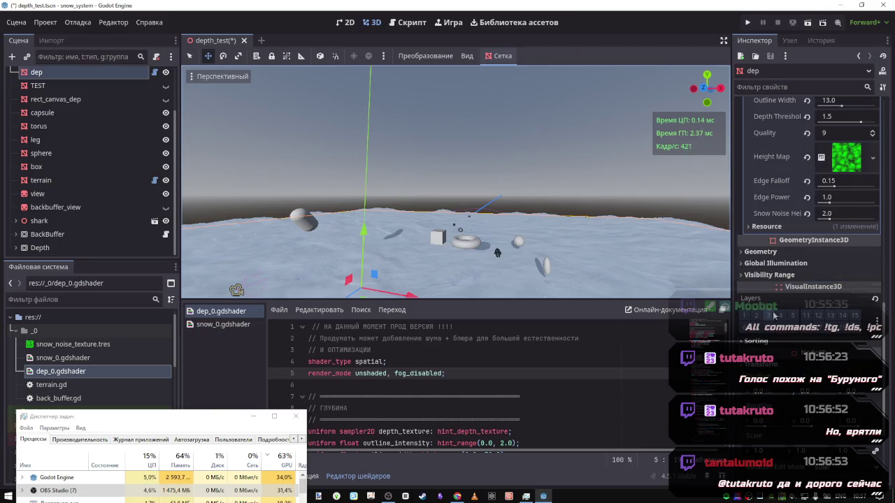
pyautogui.click(746, 316)
pyautogui.click(767, 316)
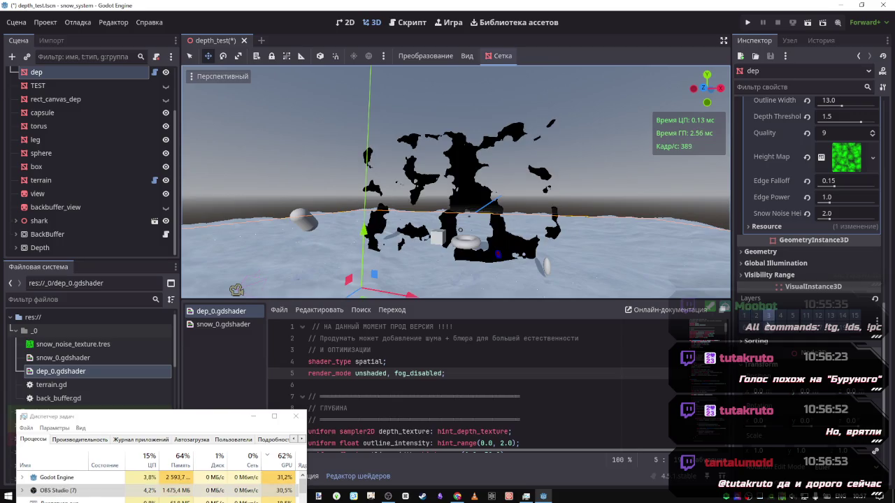
pyautogui.hotkey('ctrl', 's')
# Tweak a dep shader parameter value, then revert the change
pyautogui.scroll(5, 787, 199)
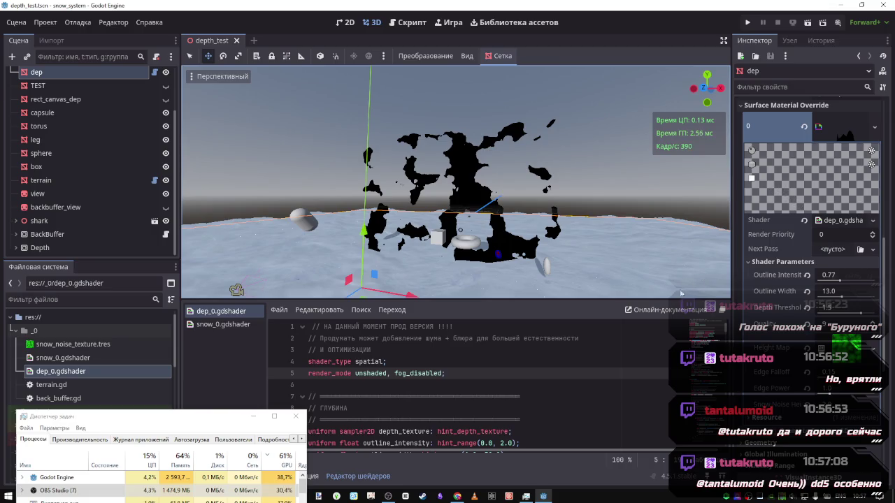
pyautogui.scroll(-8, 531, 375)
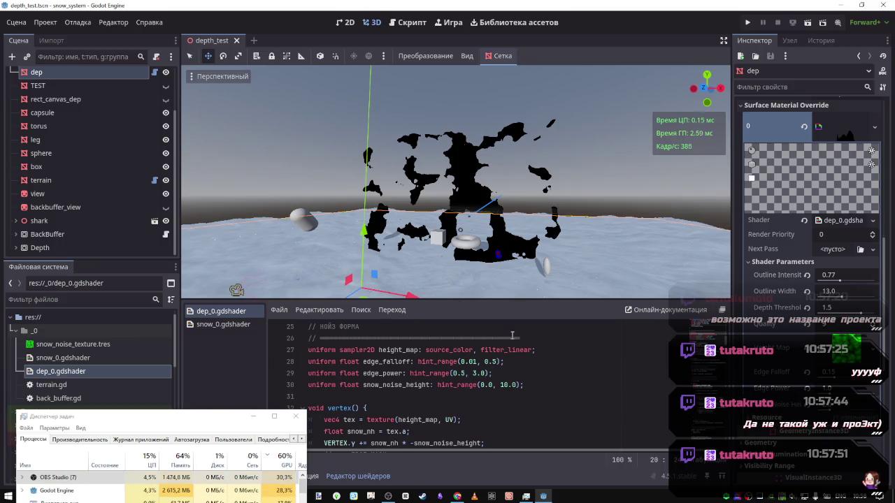
pyautogui.moveTo(836, 412); pyautogui.dragTo(788, 403)
pyautogui.hotkey('ctrl', 's')
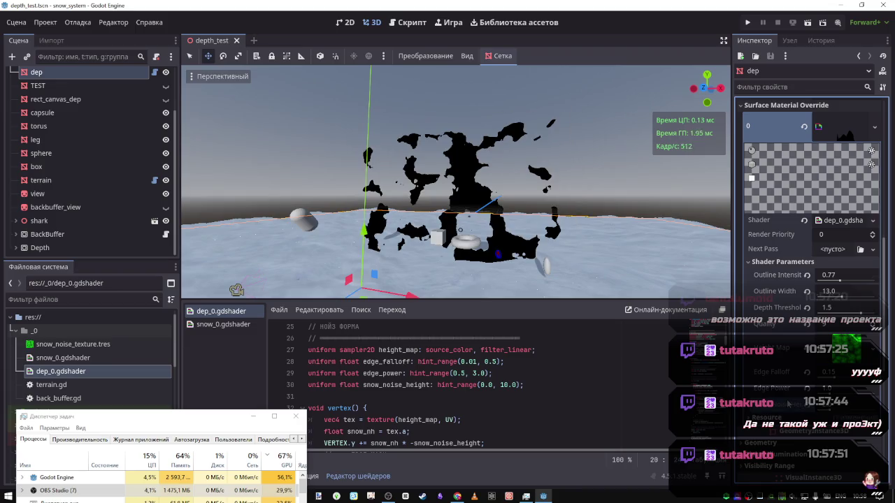
pyautogui.scroll(-5, 452, 385)
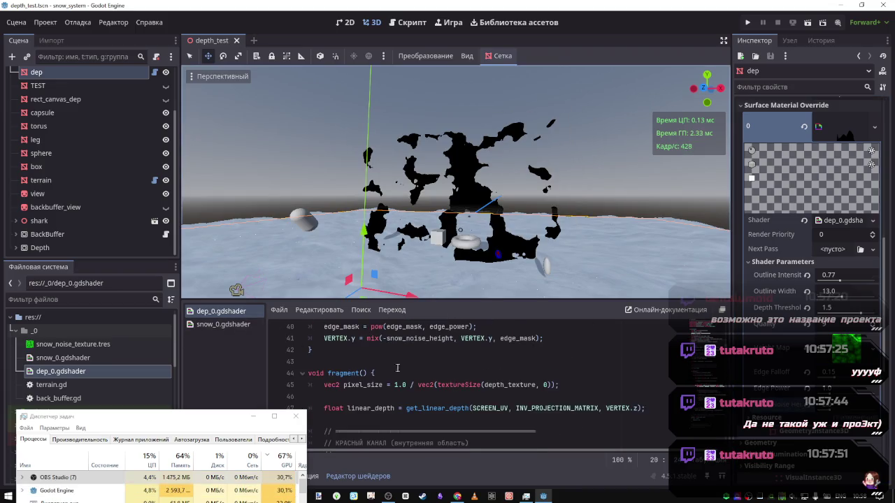
pyautogui.scroll(-4, 451, 385)
pyautogui.scroll(-2, 449, 385)
pyautogui.scroll(-5, 448, 385)
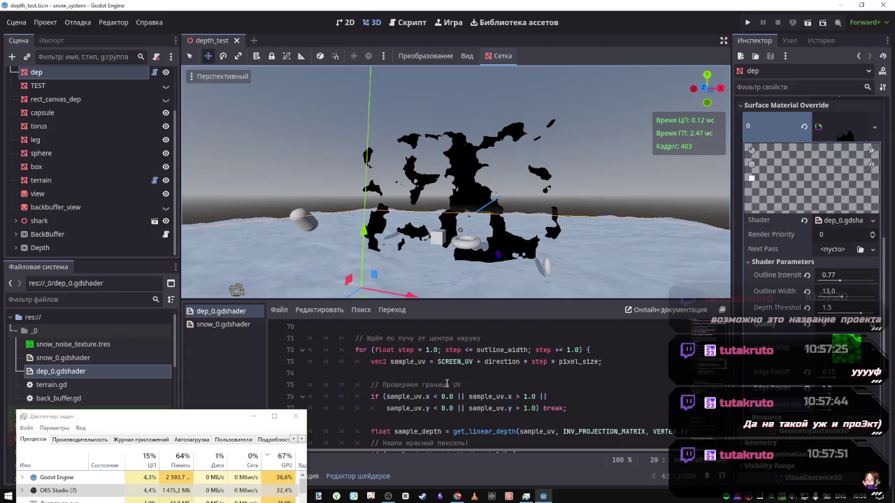
pyautogui.scroll(7, 447, 381)
pyautogui.scroll(5, 448, 380)
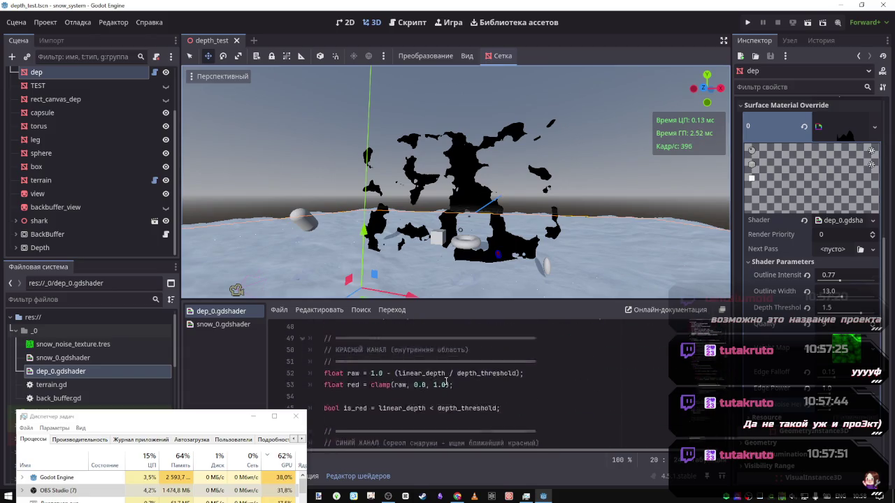
pyautogui.scroll(12, 450, 388)
pyautogui.scroll(-4, 452, 394)
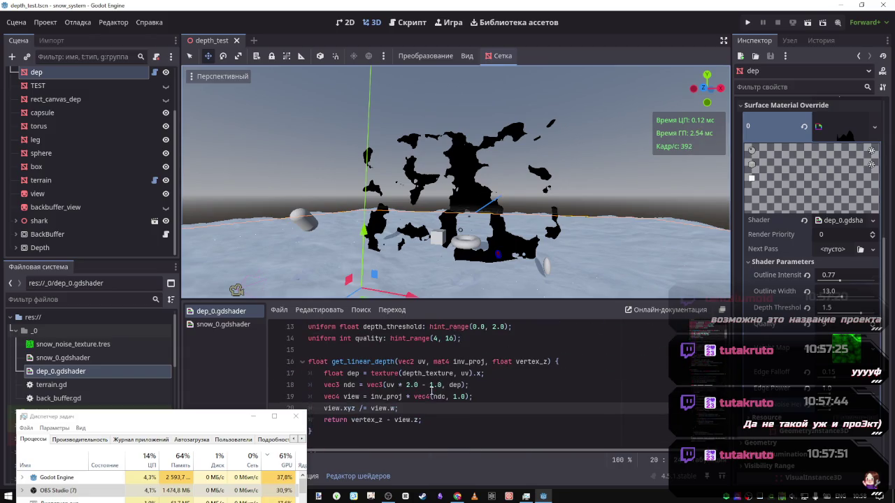
pyautogui.scroll(4, 395, 384)
pyautogui.scroll(-6, 399, 381)
pyautogui.scroll(-3, 398, 381)
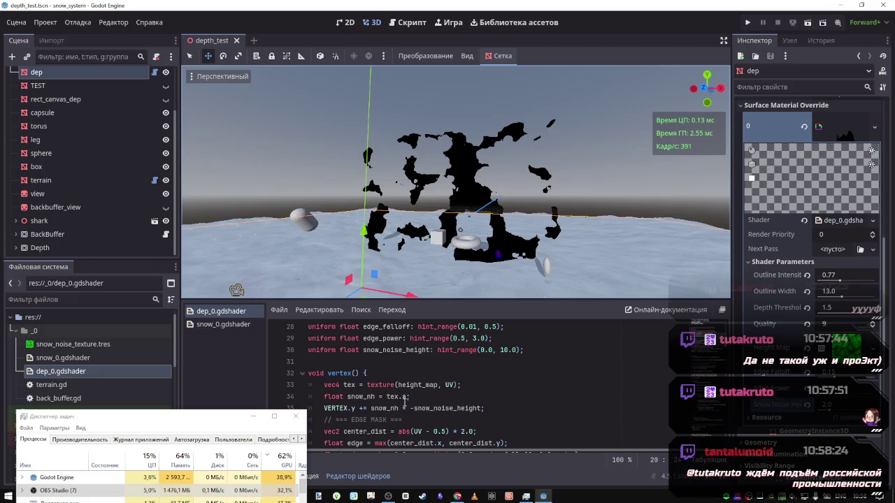
pyautogui.click(407, 396)
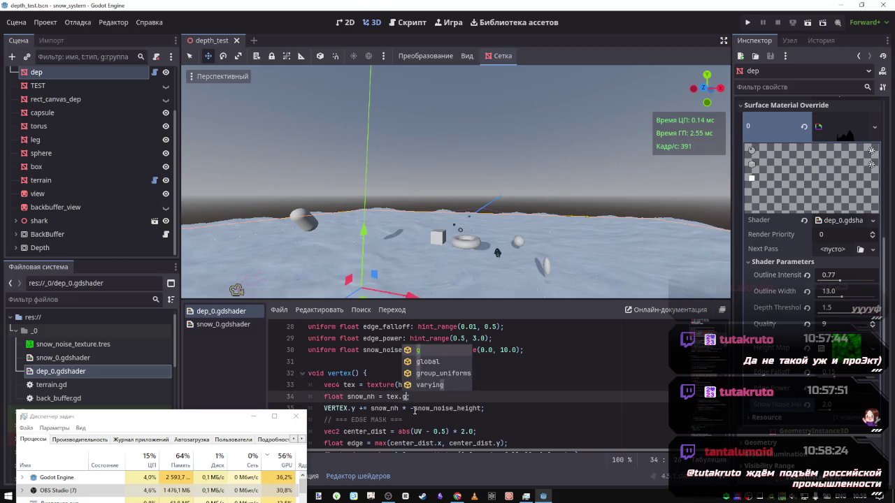
pyautogui.scroll(8, 454, 210)
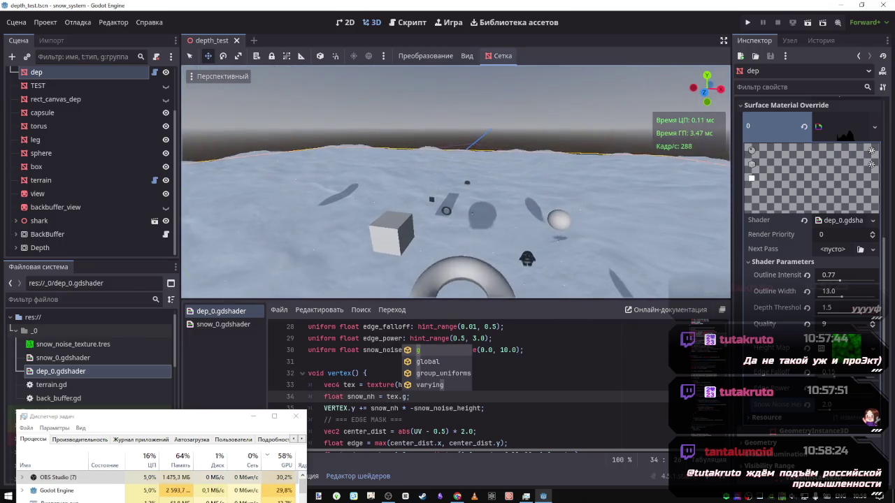
pyautogui.press('s')
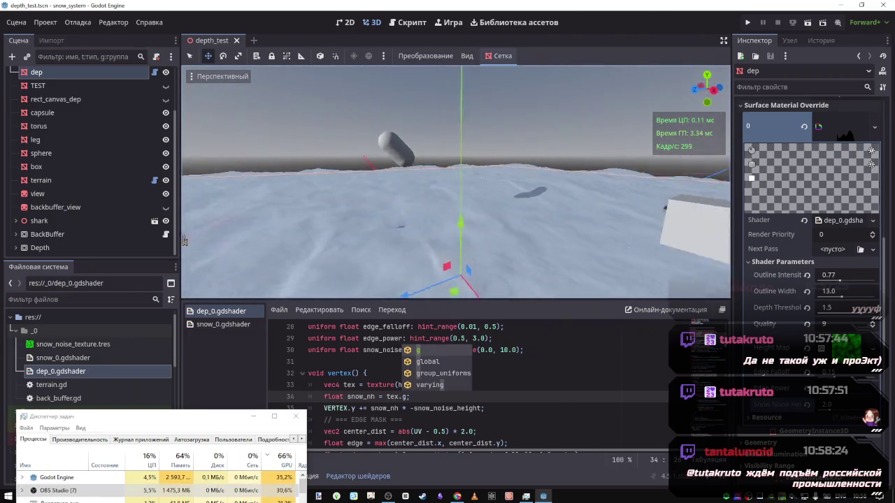
pyautogui.press('w')
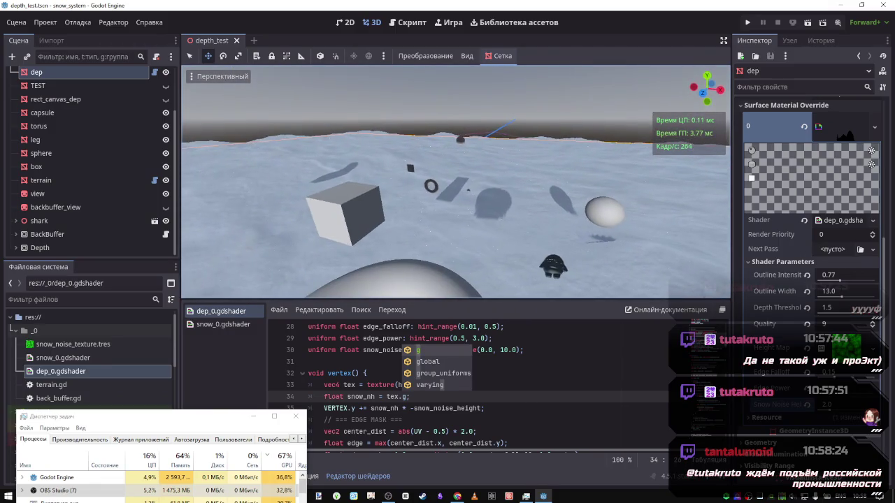
pyautogui.press('q')
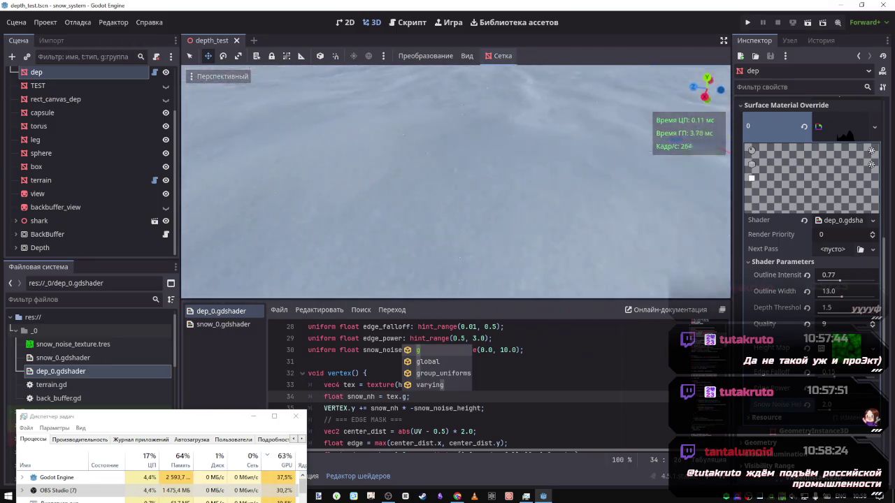
pyautogui.press('e')
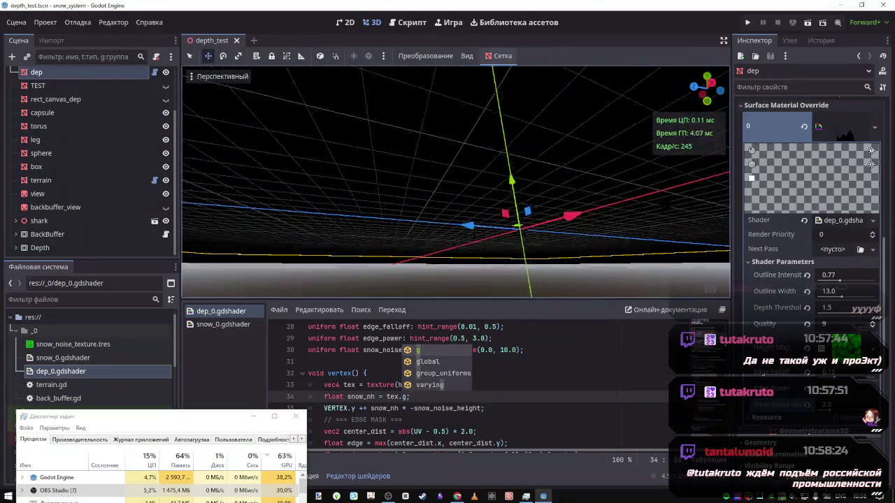
pyautogui.press('q')
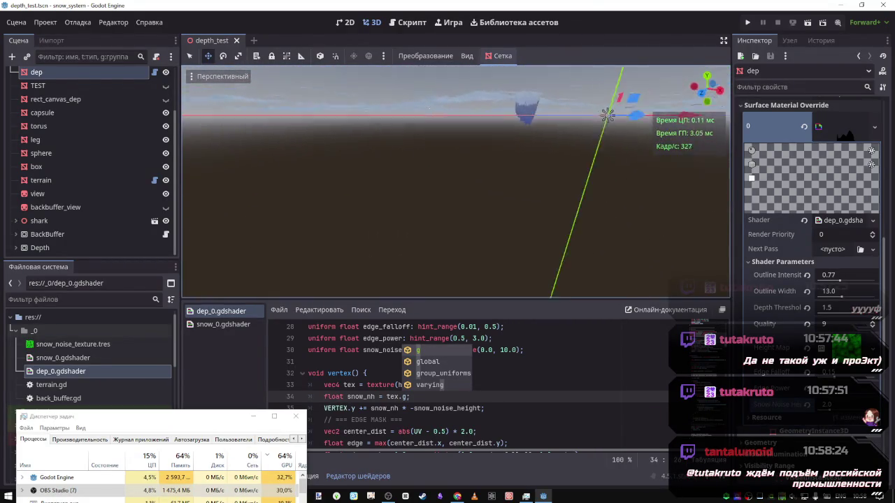
pyautogui.press('e')
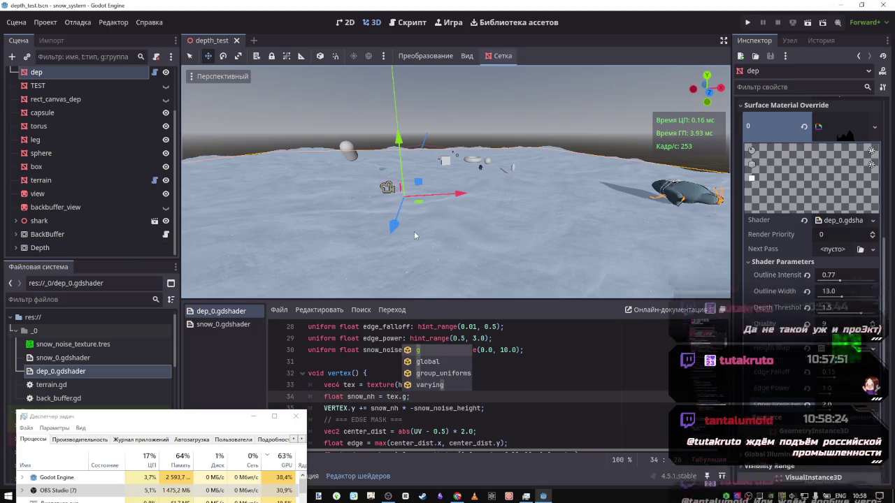
pyautogui.press('w')
pyautogui.press('s')
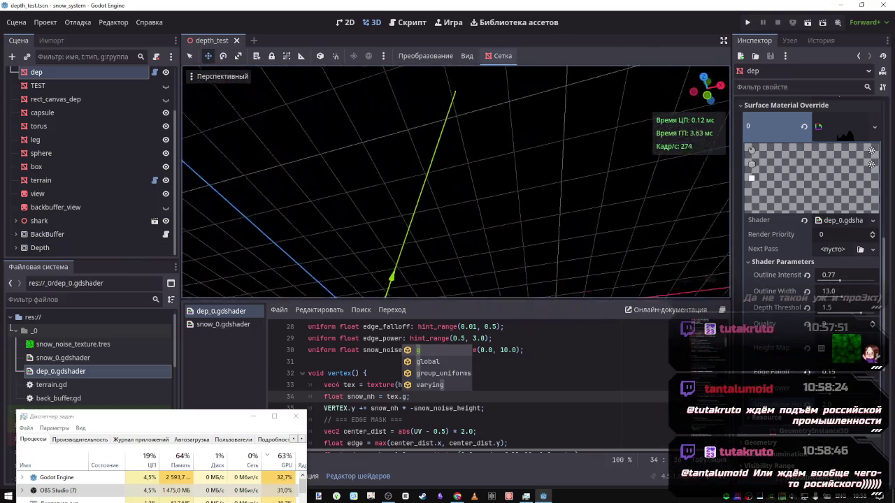
pyautogui.press('s')
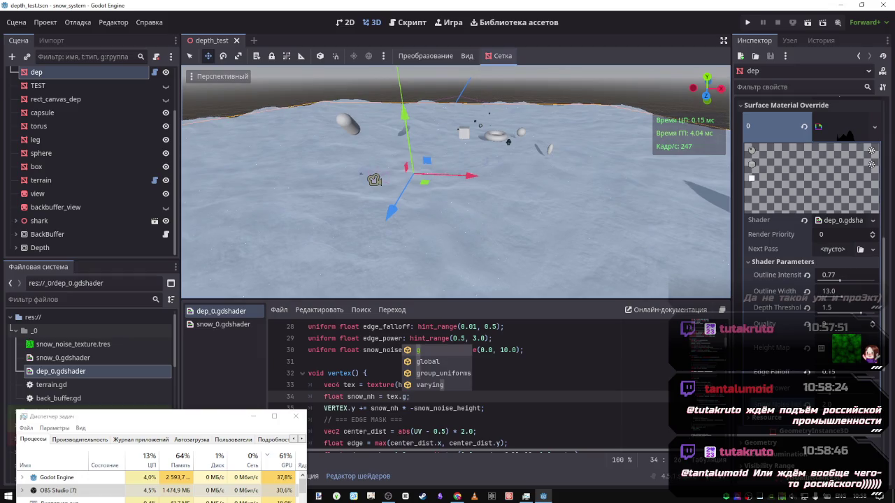
pyautogui.scroll(8, 775, 234)
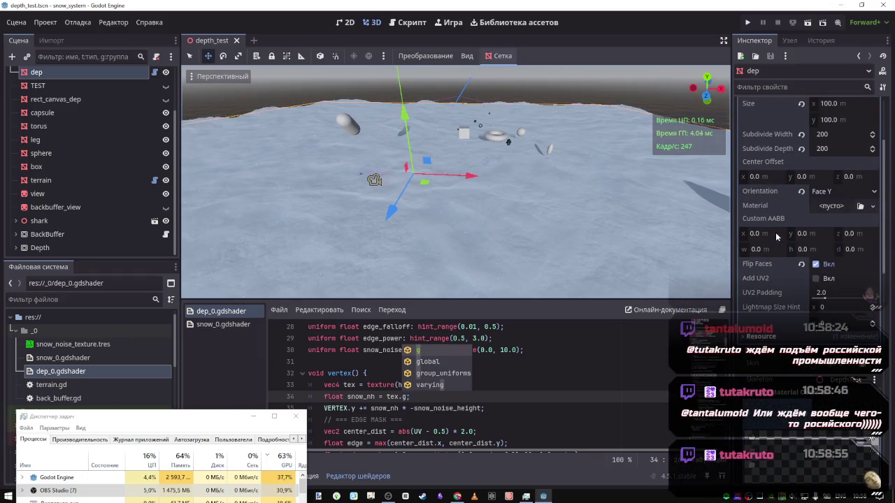
# Toggle the plane mesh's Flip Faces off and back on
pyautogui.click(817, 266)
pyautogui.click(816, 264)
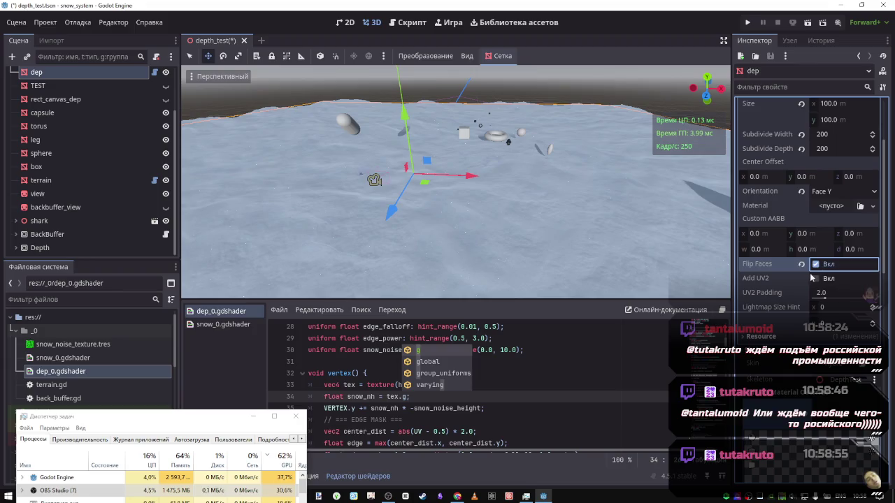
pyautogui.scroll(-5, 770, 279)
pyautogui.scroll(5, 772, 280)
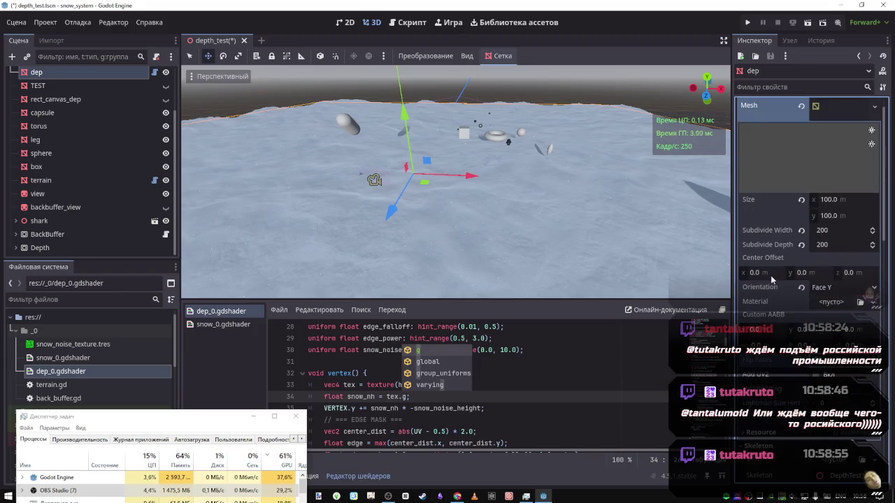
# Set the plane mesh's Subdivide Width and Subdivide Depth to 900
pyautogui.click(801, 230)
pyautogui.click(801, 245)
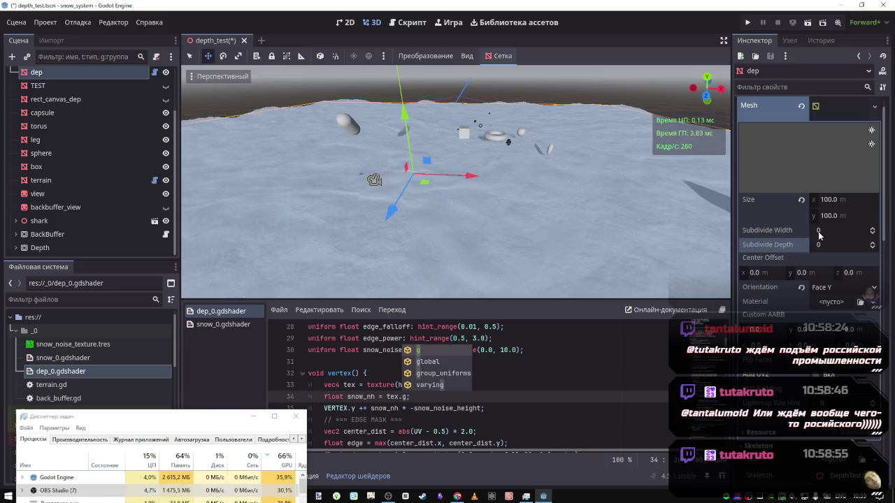
pyautogui.click(818, 231)
pyautogui.write('900')
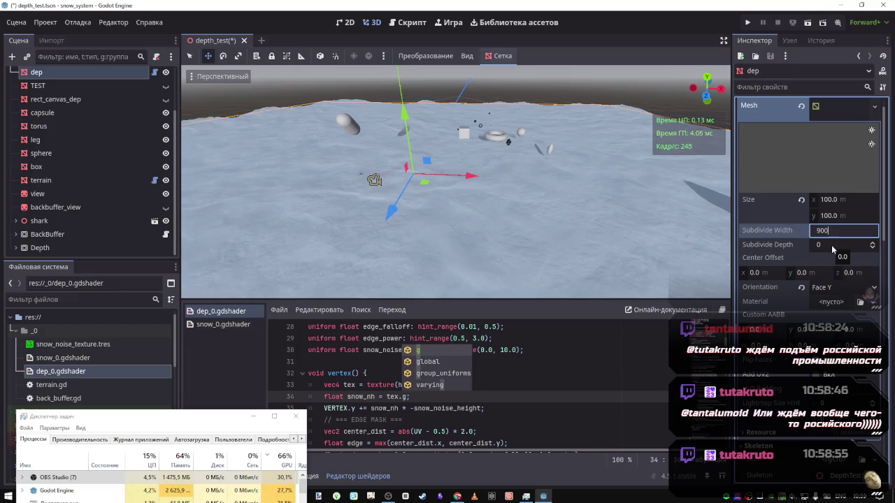
pyautogui.press('Tab')
pyautogui.write('990')
pyautogui.press('BackSpace')
pyautogui.write('00')
pyautogui.press('Return')
# Fly the camera past the torus and cube to check the denser snow terrain
pyautogui.press('w')
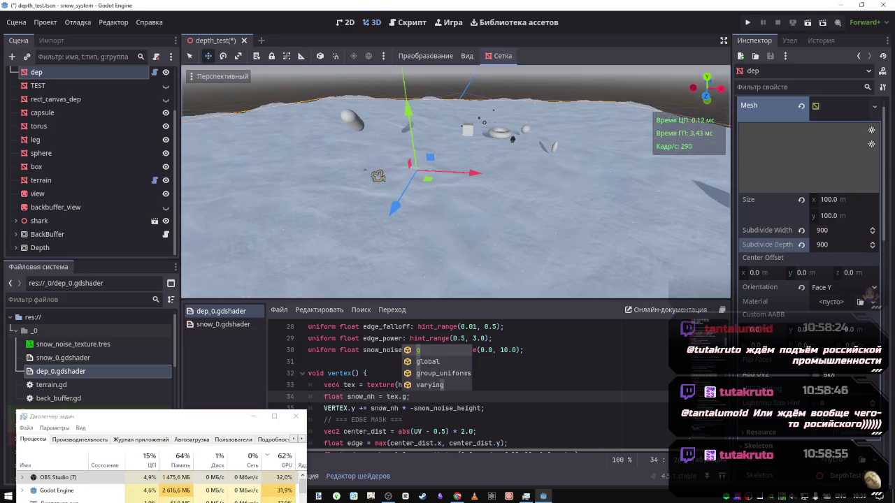
pyautogui.press('w')
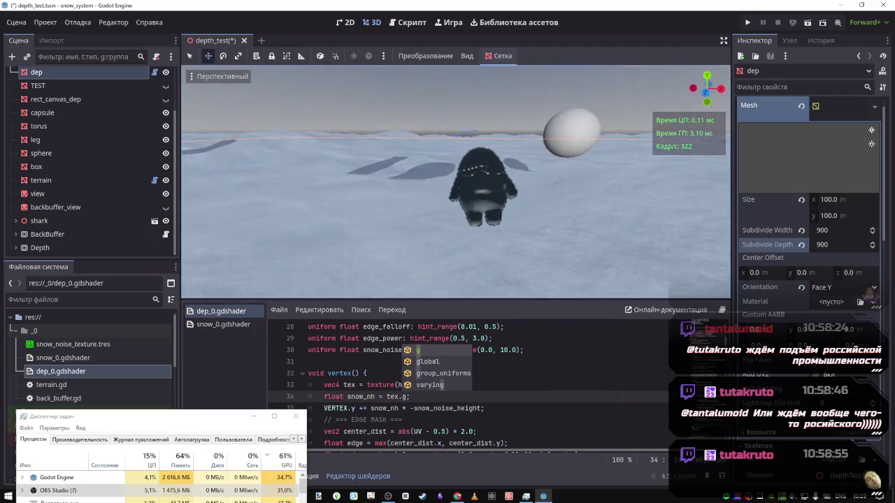
pyautogui.press('s')
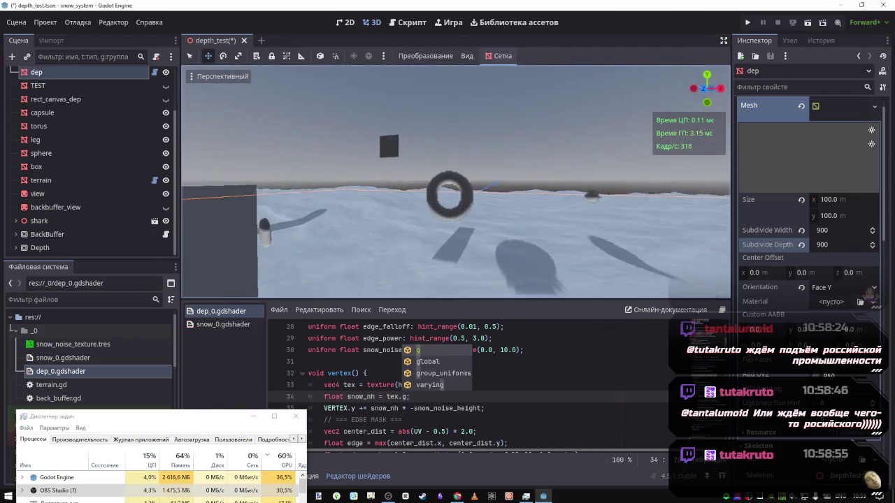
pyautogui.click(838, 230)
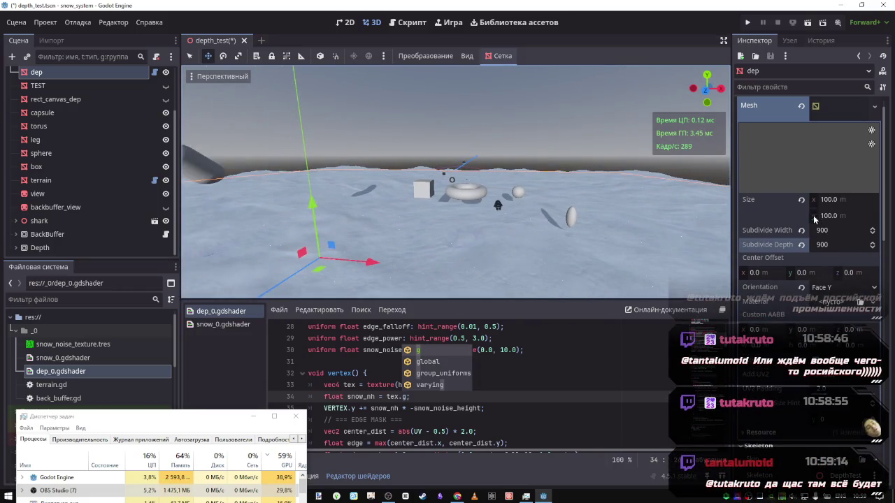
# Set Subdivide Width and Subdivide Depth back to 200
pyautogui.write('200')
pyautogui.click(838, 244)
pyautogui.write('2')
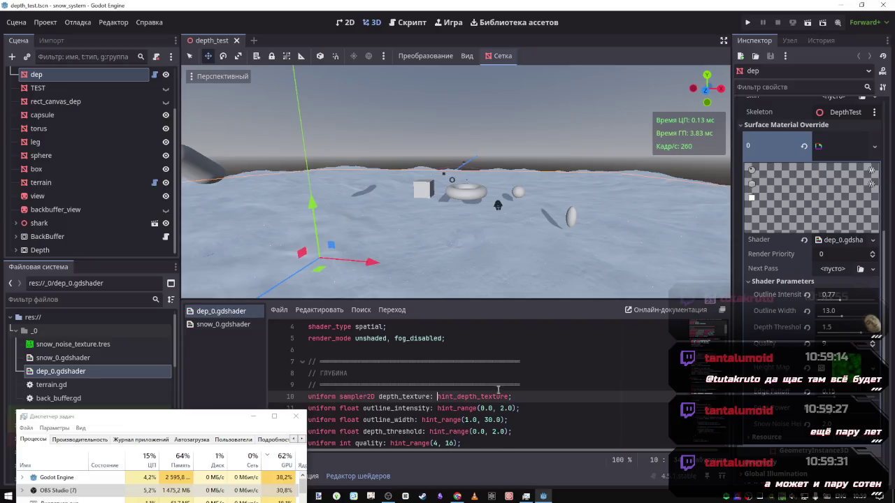
# Delete ', filter_linear' from the height_map uniform on line 27 and save dep_0.gdshader
pyautogui.scroll(1, 424, 381)
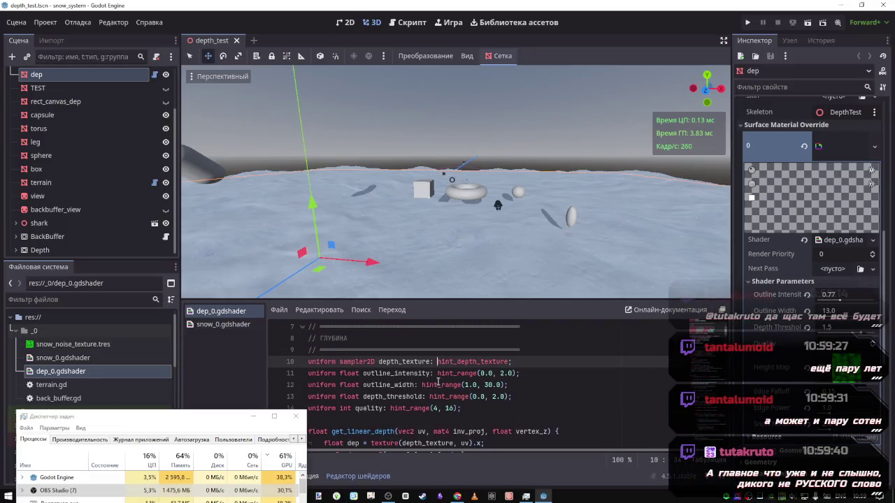
pyautogui.scroll(-5, 440, 383)
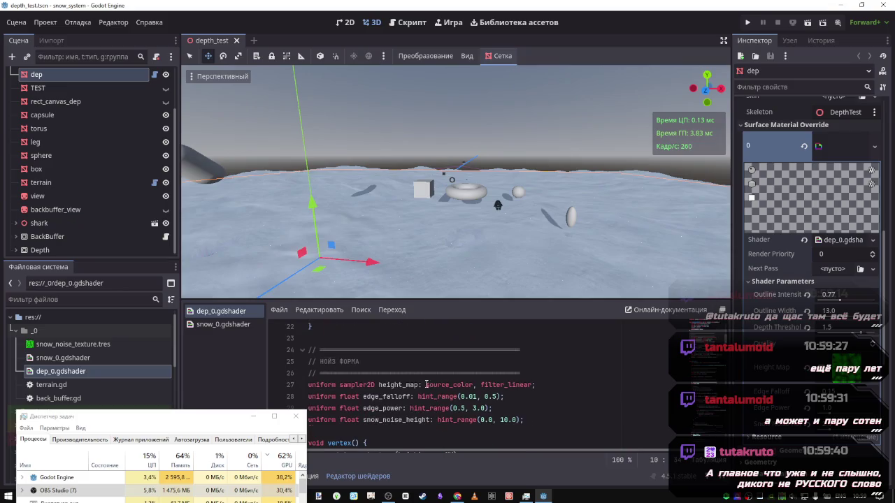
pyautogui.scroll(-1, 418, 386)
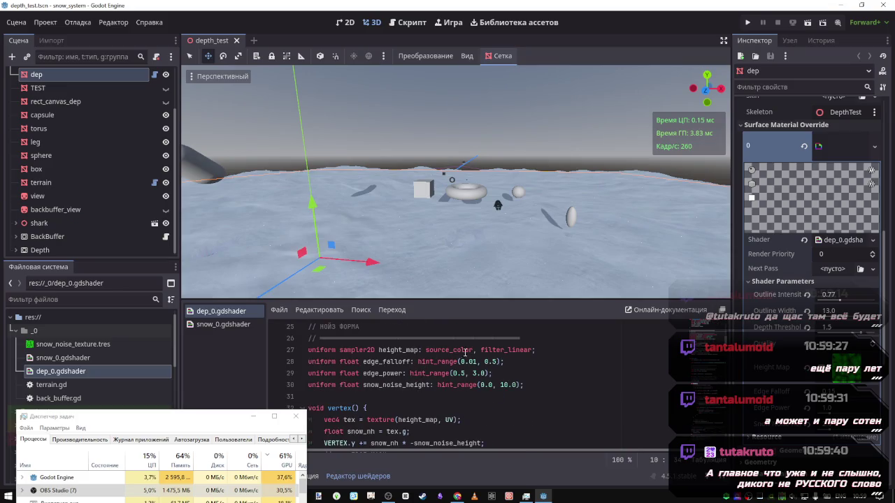
pyautogui.moveTo(533, 349); pyautogui.dragTo(476, 351)
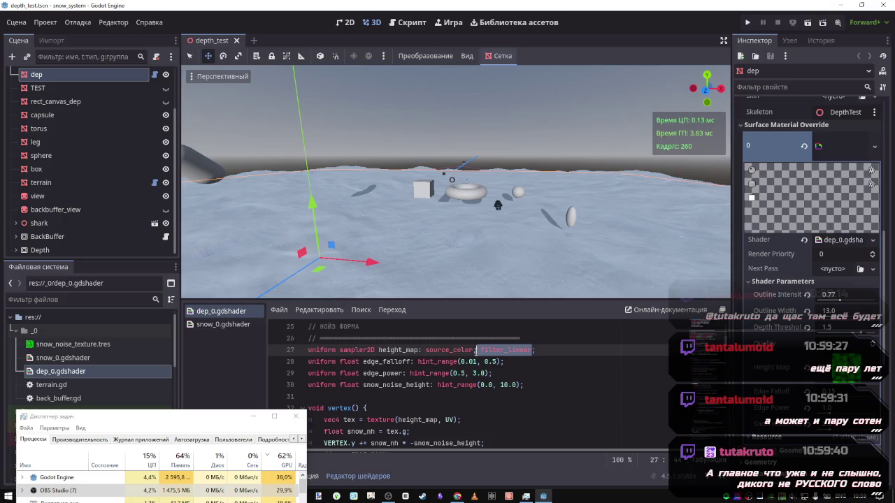
pyautogui.press('BackSpace')
pyautogui.hotkey('ctrl', 's')
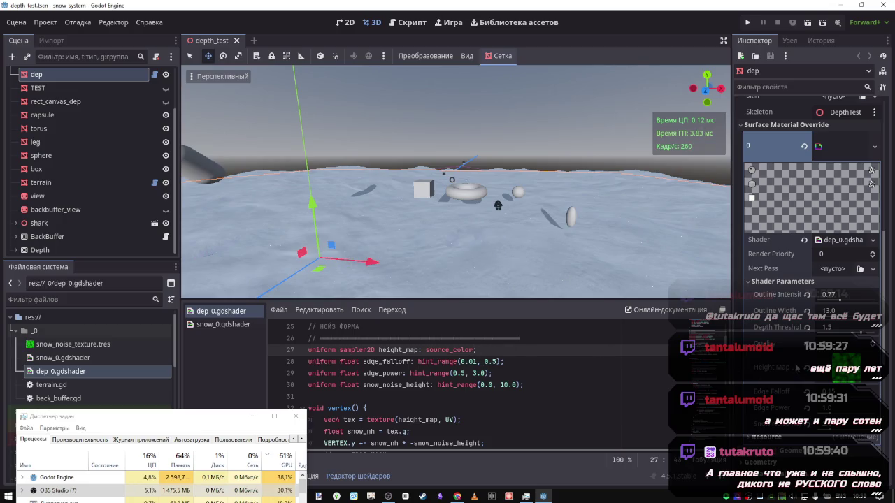
pyautogui.scroll(-1, 86, 223)
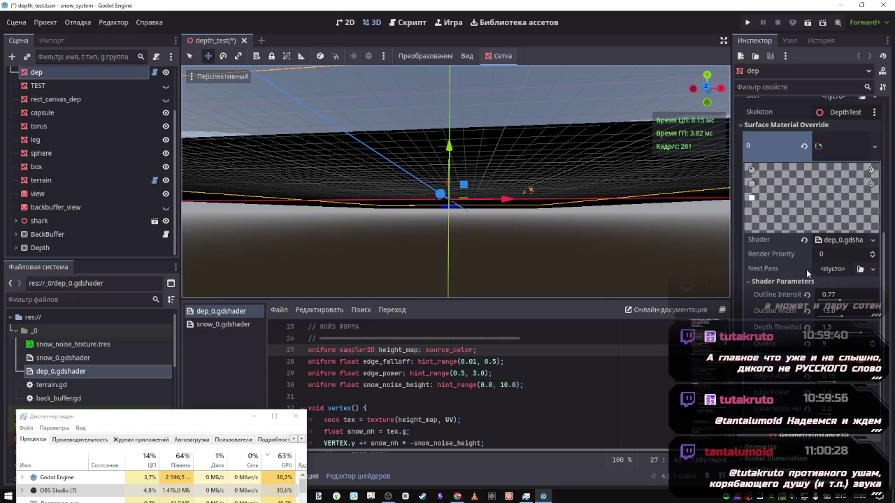
# Expand the terrain mesh's Geometry section to review its Material Override and Material Overlay options
pyautogui.scroll(10, 775, 192)
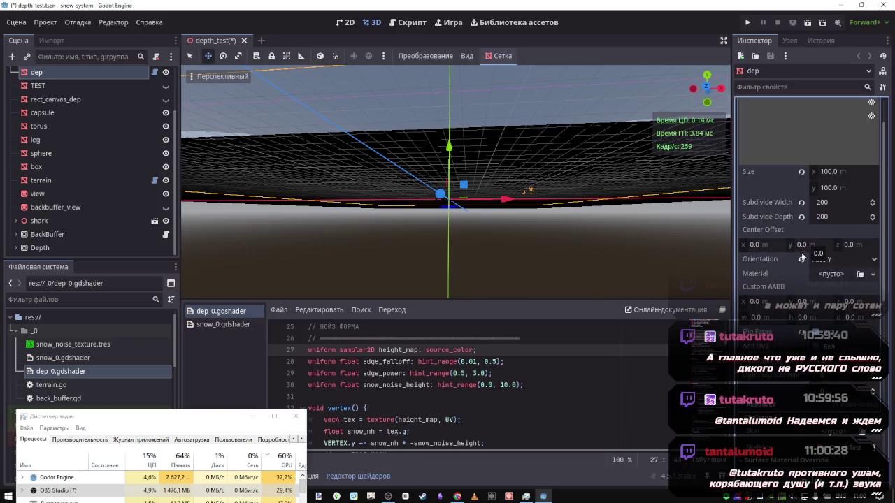
pyautogui.scroll(-5, 806, 257)
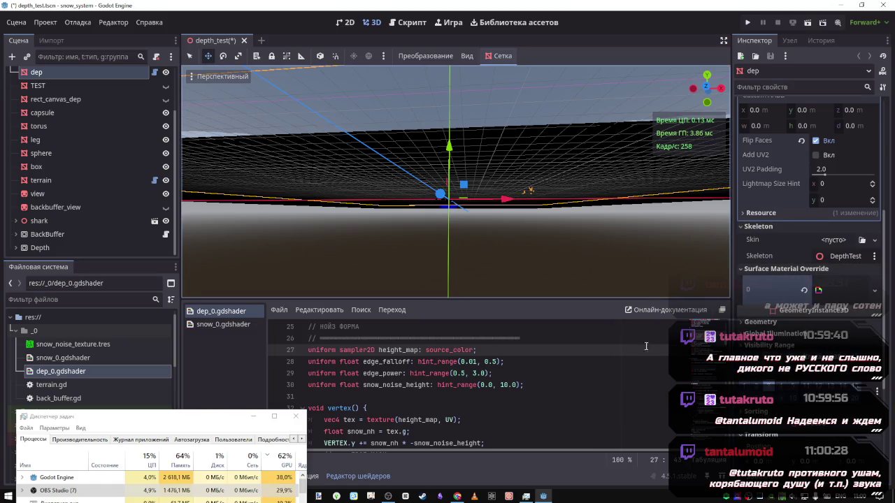
pyautogui.click(782, 324)
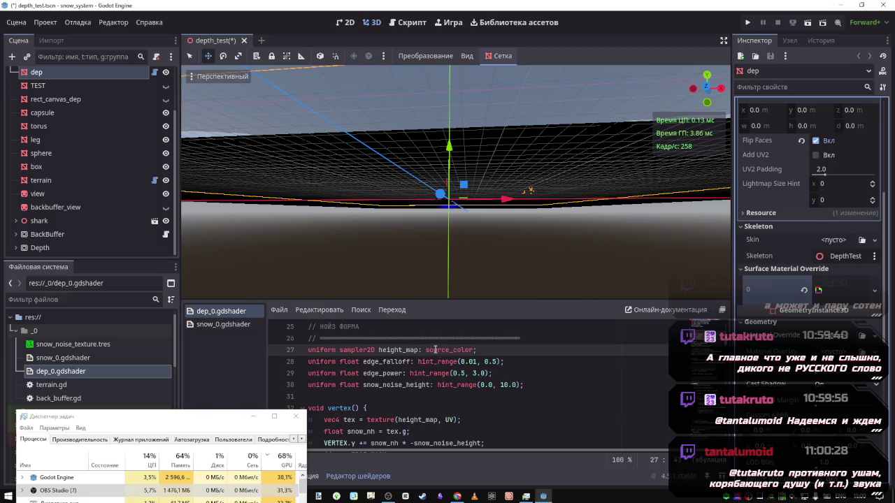
pyautogui.scroll(-5, 419, 360)
pyautogui.scroll(4, 407, 371)
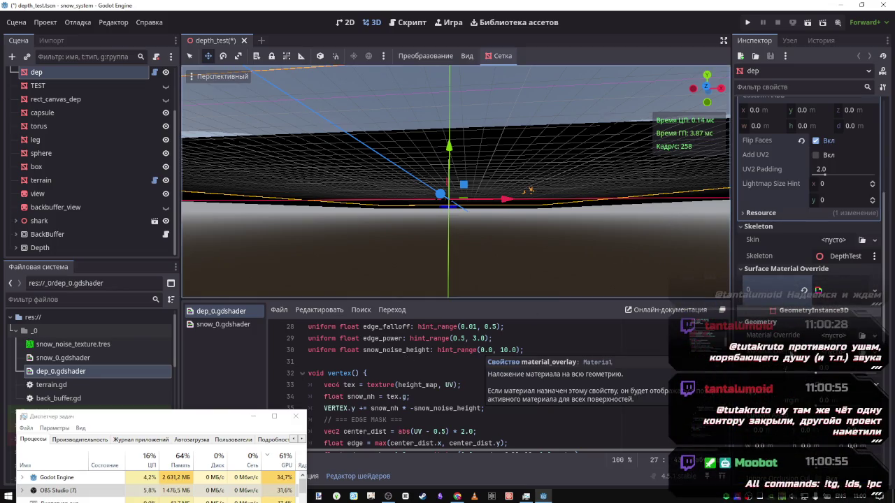
pyautogui.click(412, 23)
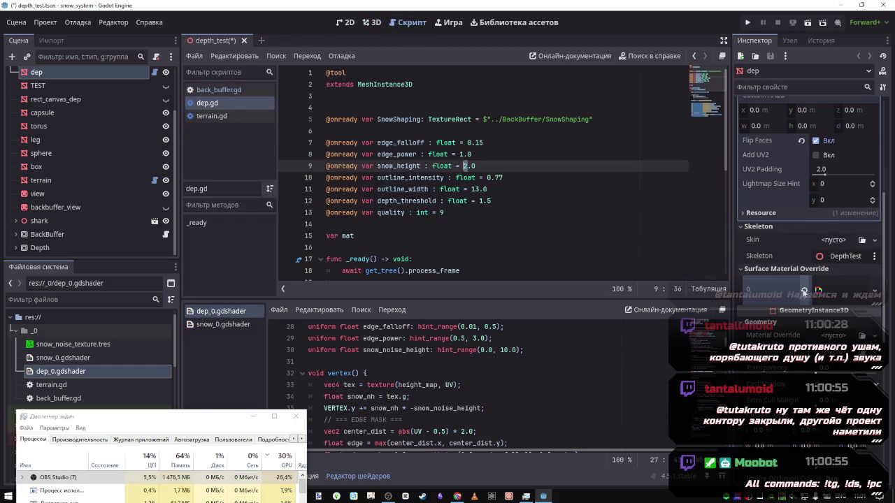
# Clear the surface material override slot and locate the material lookup line in _ready
pyautogui.click(803, 290)
pyautogui.scroll(-5, 448, 217)
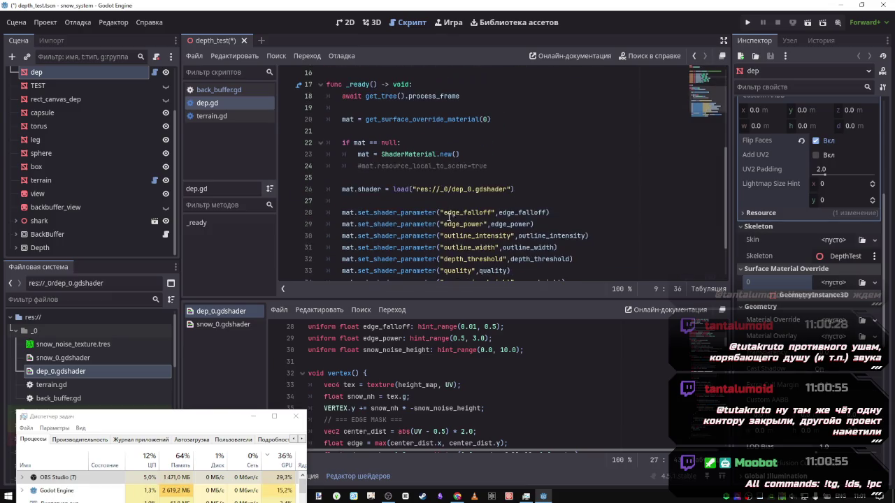
pyautogui.click(464, 196)
pyautogui.scroll(-2, 465, 196)
pyautogui.scroll(4, 425, 223)
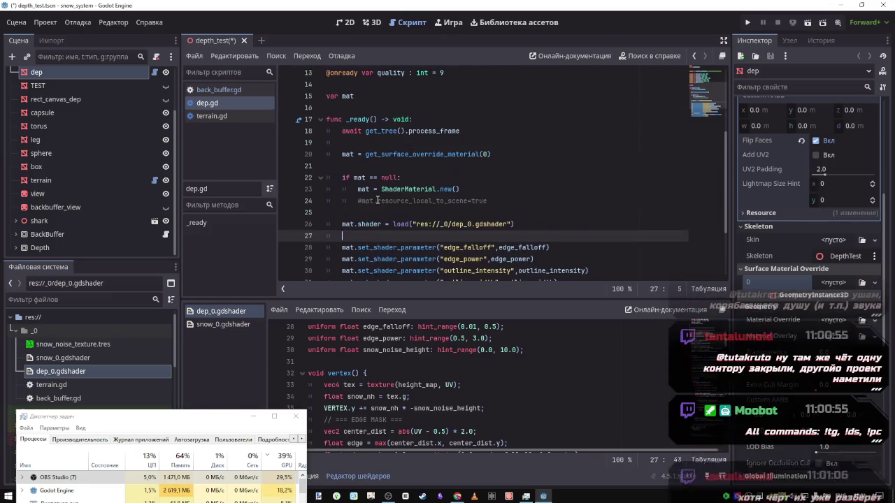
pyautogui.scroll(1, 428, 224)
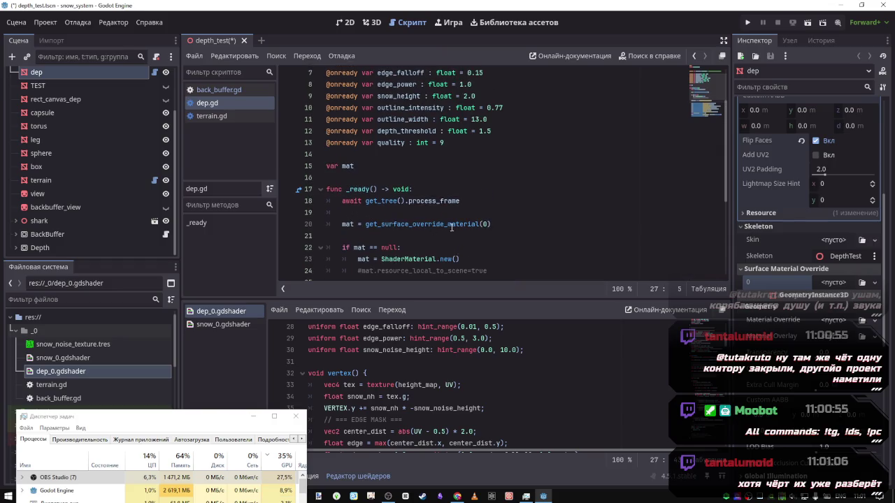
# Duplicate the surface-override material lookup line and comment out the original
pyautogui.moveTo(492, 224); pyautogui.dragTo(342, 223)
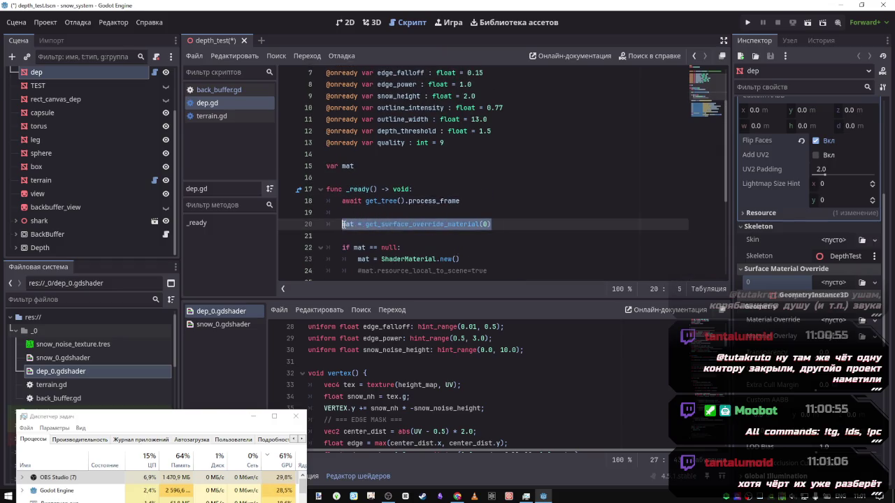
pyautogui.hotkey('ctrl', 'c')
pyautogui.click(498, 225)
pyautogui.press('Return')
pyautogui.hotkey('ctrl', 'v')
pyautogui.click(498, 227)
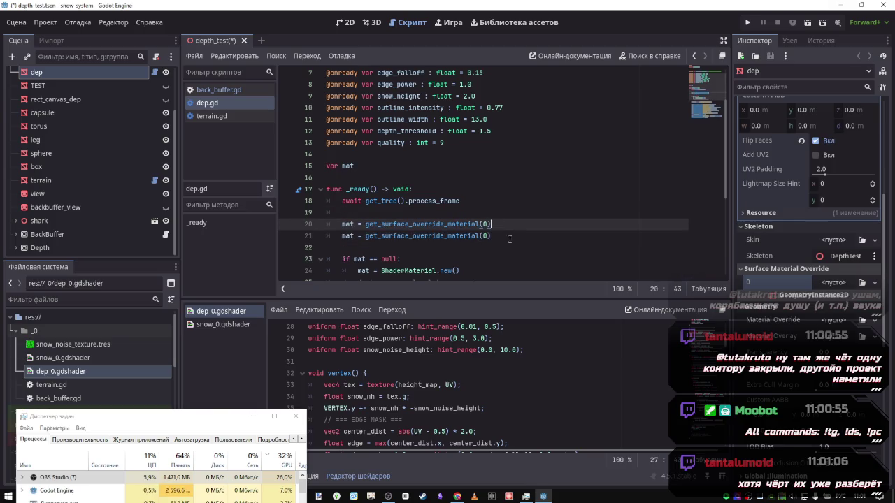
pyautogui.hotkey('ctrl', 'k')
# Edit the copied line to call get_overlay_material(0) and look up get_overlay in help
pyautogui.click(413, 236)
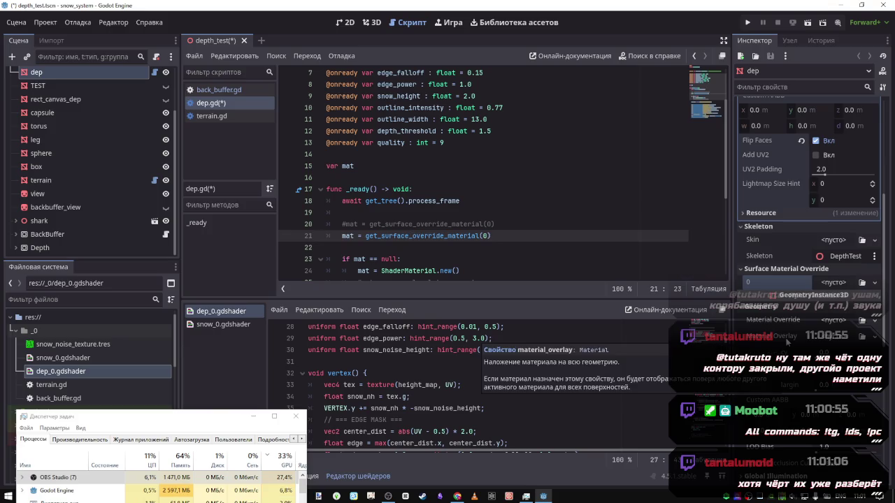
pyautogui.hotkey('shift', 'Left')
pyautogui.hotkey('shift', 'Left')
pyautogui.hotkey('shift', 'Left')
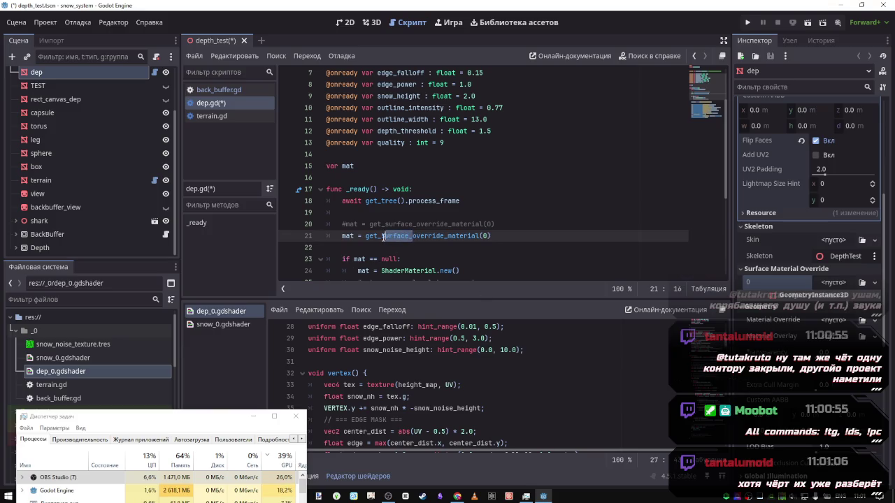
pyautogui.press('BackSpace')
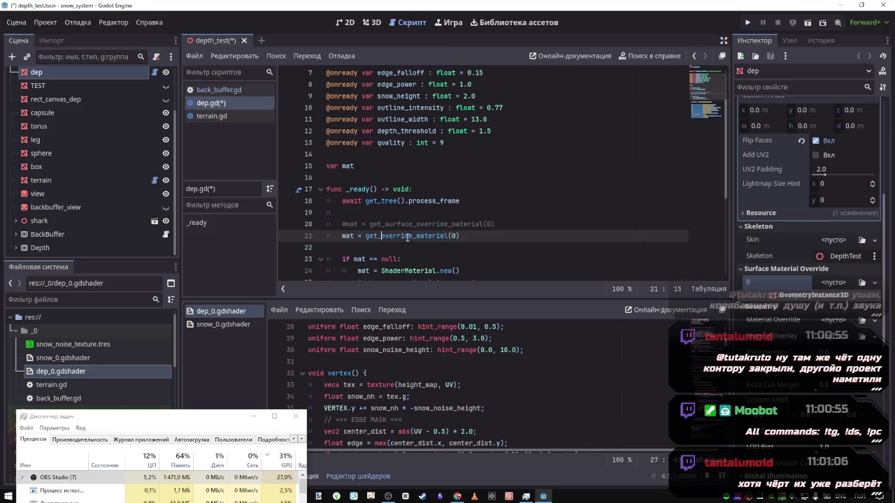
pyautogui.moveTo(413, 235); pyautogui.dragTo(401, 235)
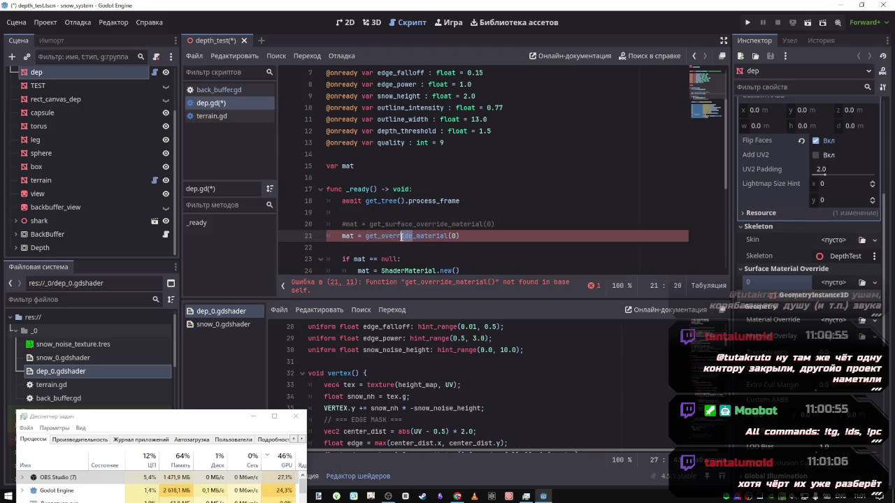
pyautogui.press('BackSpace')
pyautogui.press('BackSpace')
pyautogui.write('lay')
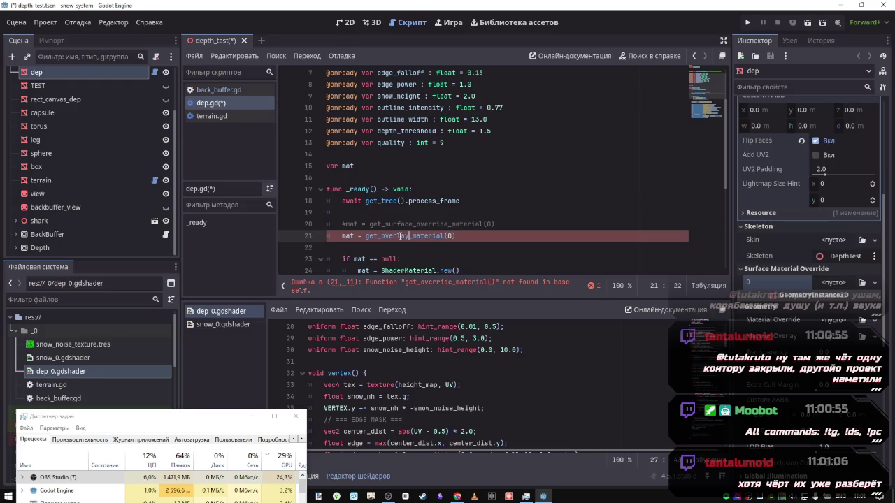
pyautogui.click(381, 236)
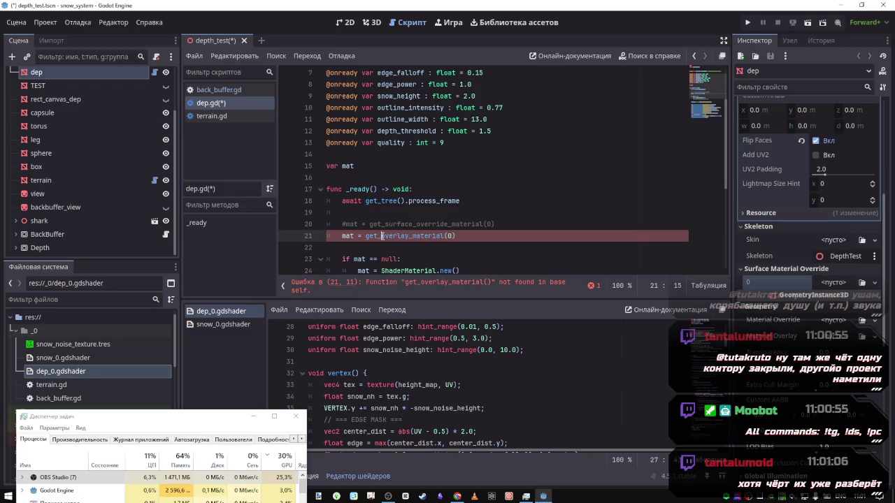
pyautogui.moveTo(409, 235); pyautogui.dragTo(364, 236)
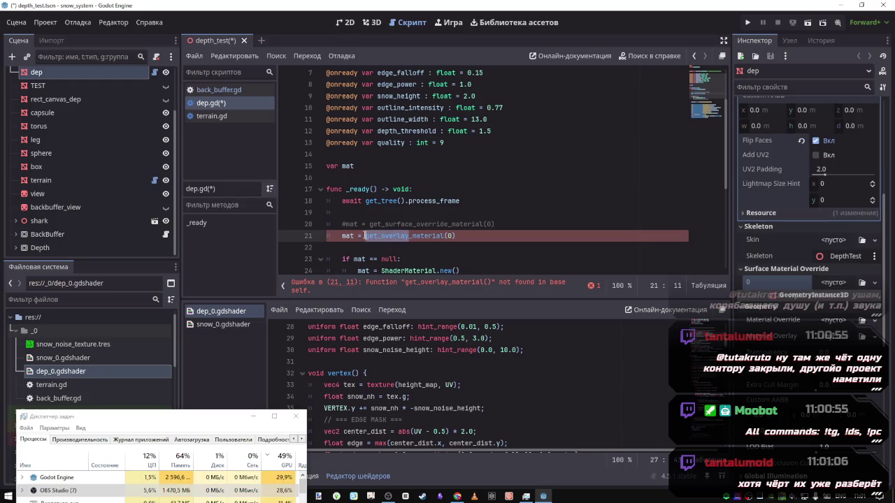
pyautogui.click(649, 56)
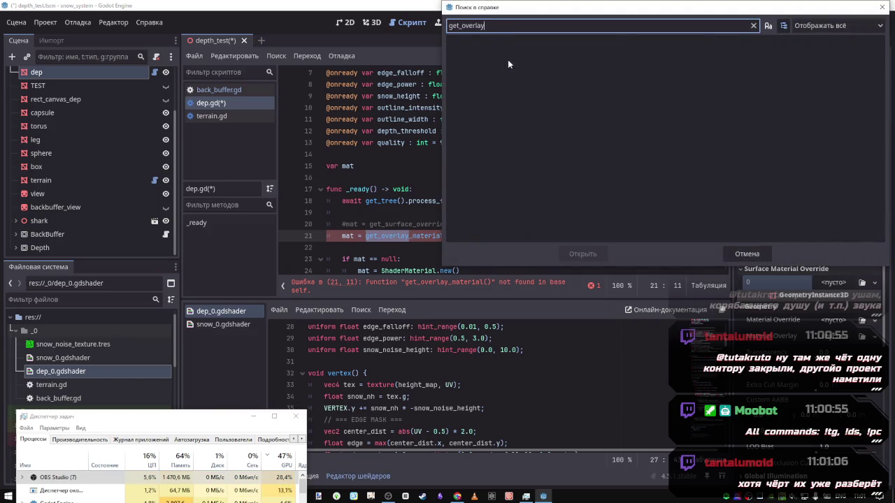
# Change the help search to get_material and open the MeshDataTool get_material page
pyautogui.moveTo(487, 25); pyautogui.dragTo(463, 26)
pyautogui.write('materoa')
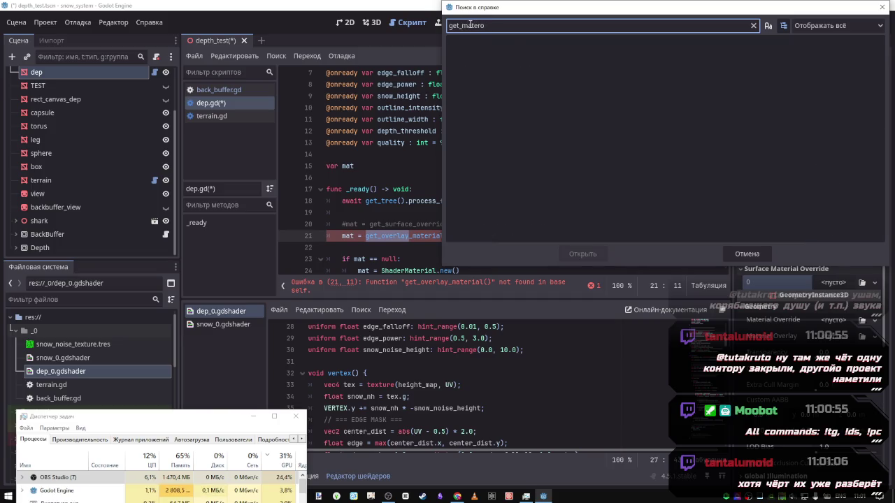
pyautogui.press('BackSpace')
pyautogui.press('BackSpace')
pyautogui.write('ial')
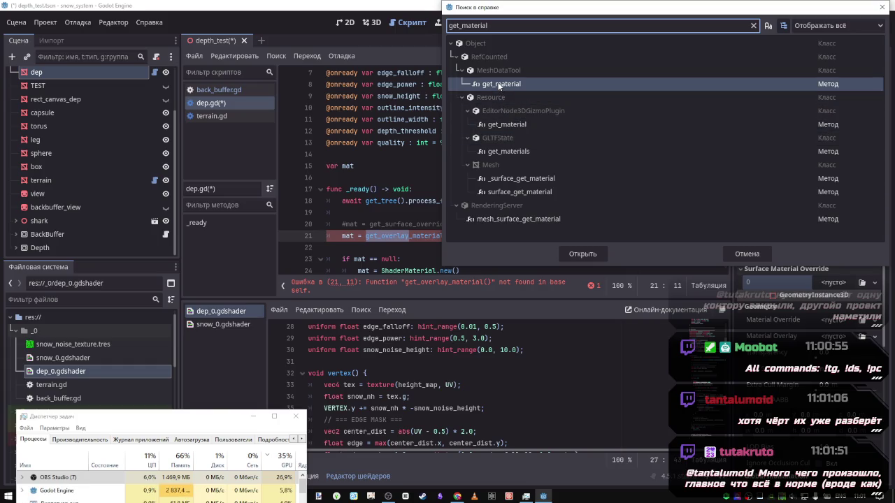
pyautogui.doubleClick(498, 84)
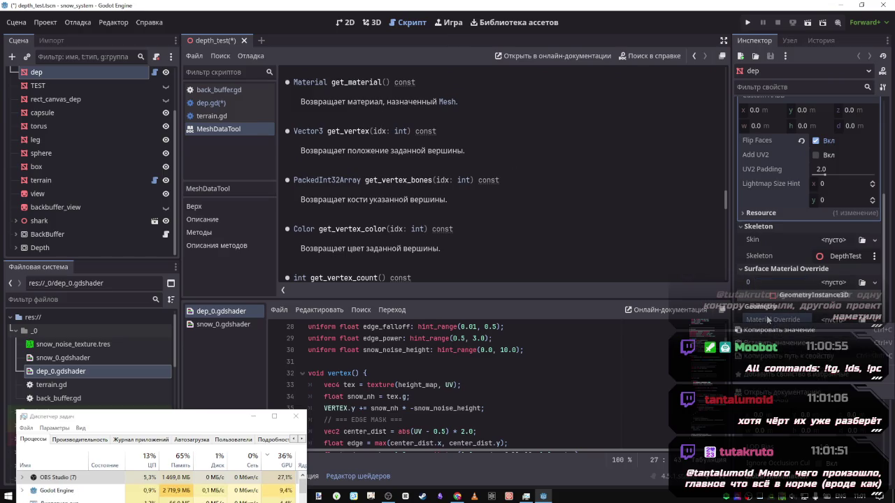
# Open the Material Overlay docs, copy get_material_overlay(), and select line 21's call in dep.gd
pyautogui.rightClick(773, 335)
pyautogui.click(779, 402)
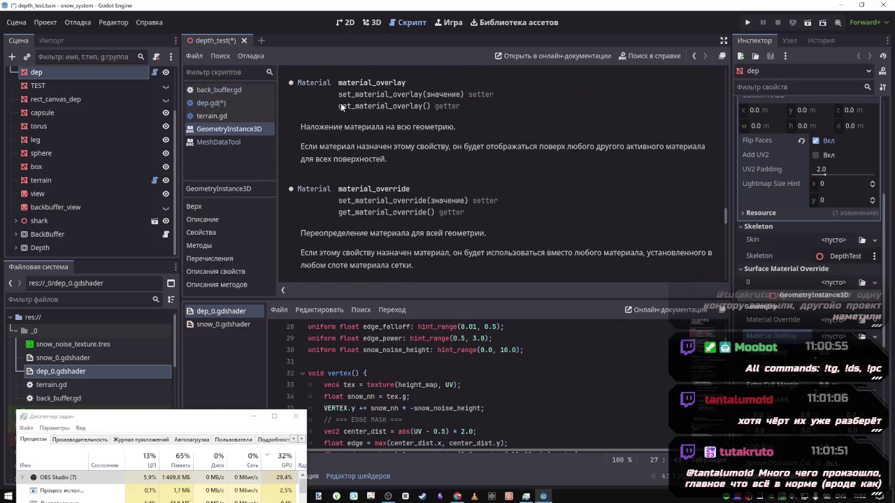
pyautogui.moveTo(431, 105); pyautogui.dragTo(340, 106)
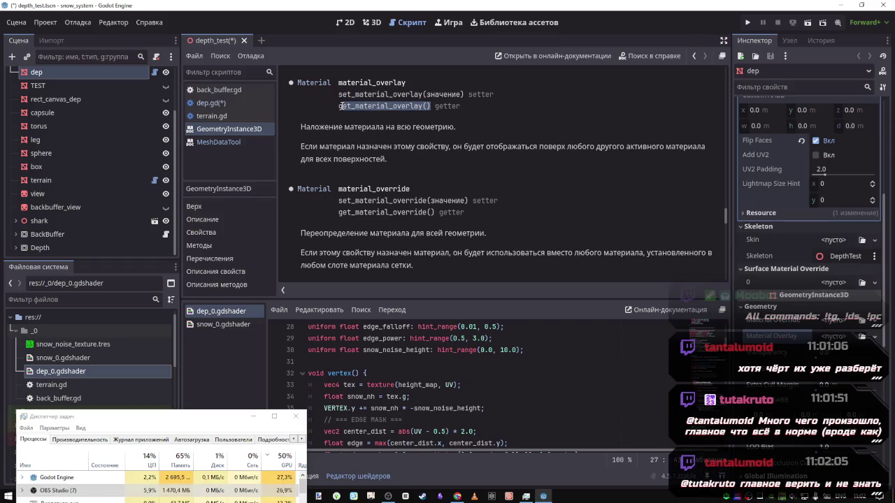
pyautogui.click(210, 102)
pyautogui.moveTo(456, 236); pyautogui.dragTo(365, 236)
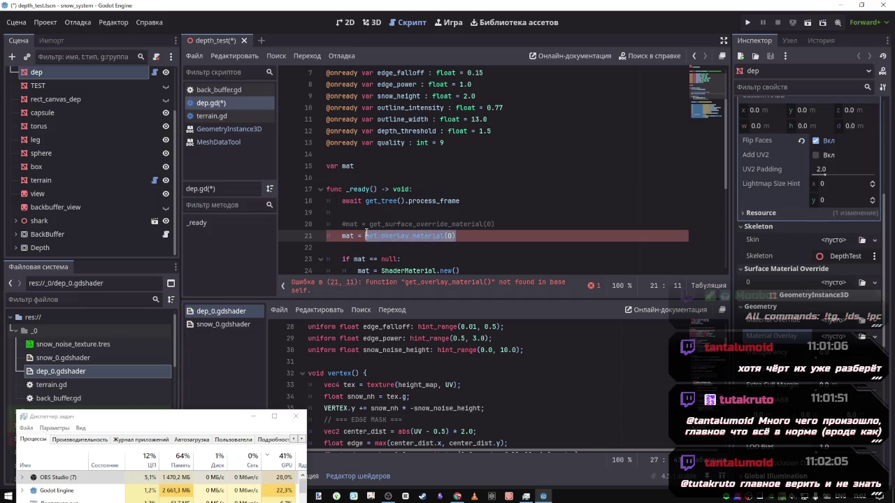
# Put get_material_overlay() on line 21 and remove the extra empty line
pyautogui.hotkey('ctrl', 'v')
pyautogui.press('BackSpace')
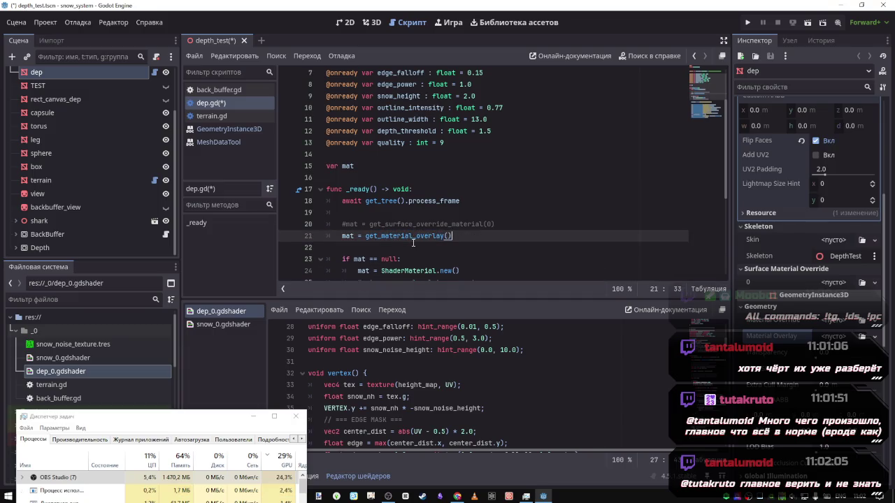
pyautogui.scroll(-5, 413, 243)
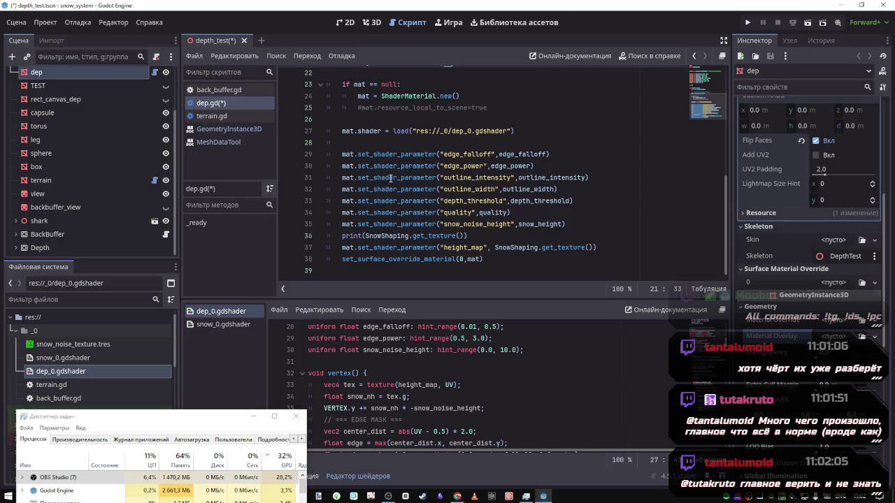
pyautogui.click(468, 260)
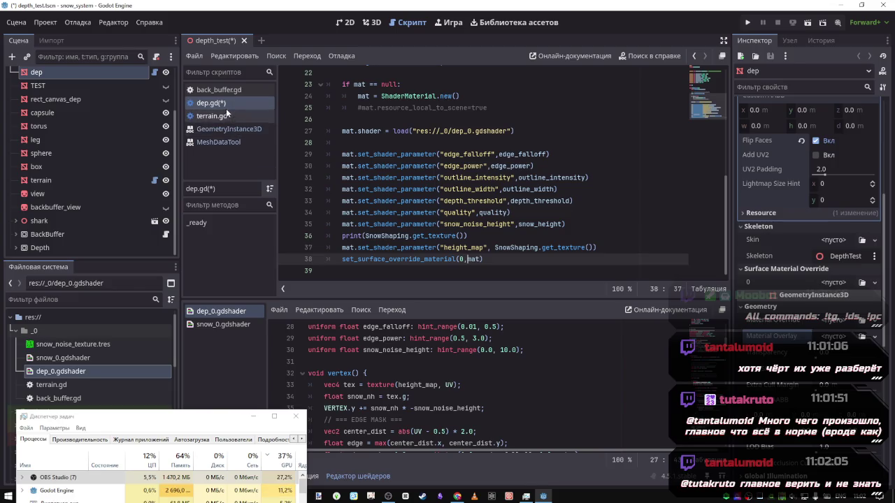
# Copy set_material_override from the material property documentation into the script
pyautogui.rightClick(796, 338)
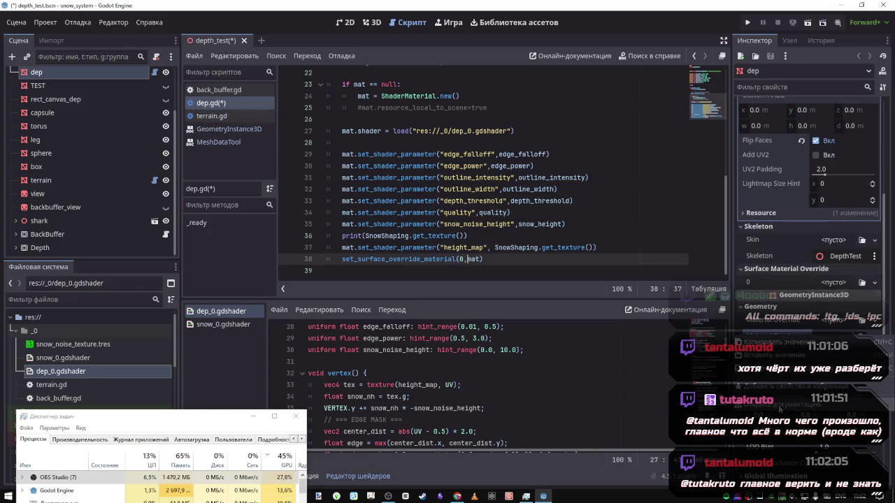
pyautogui.click(780, 405)
pyautogui.doubleClick(375, 201)
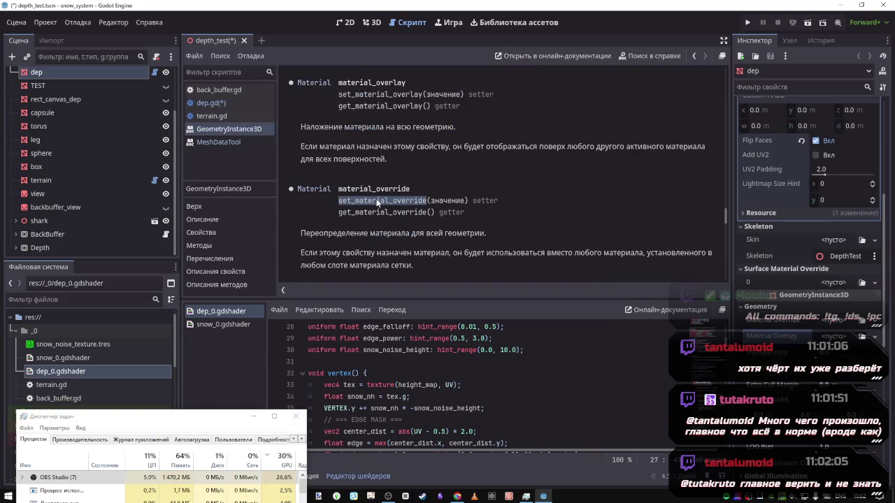
pyautogui.click(222, 103)
pyautogui.doubleClick(445, 271)
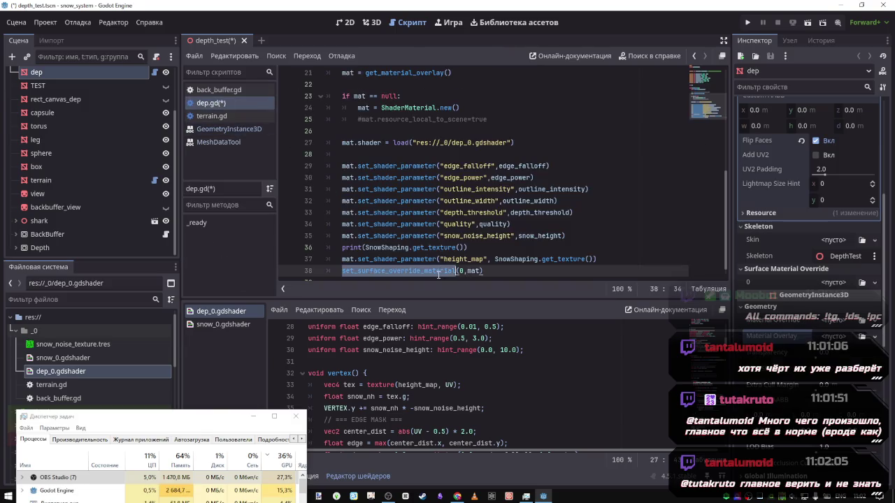
pyautogui.hotkey('ctrl', 'v')
pyautogui.hotkey('ctrl', 'z')
# Add set_material_override(mat) on a new line and comment out the set_surface_override_material call
pyautogui.click(495, 249)
pyautogui.press('Return')
pyautogui.hotkey('ctrl', 'v')
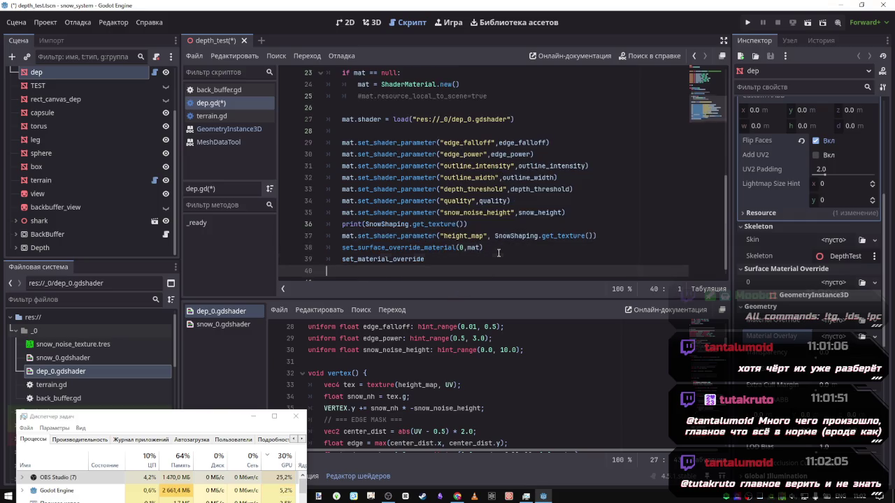
pyautogui.moveTo(482, 248); pyautogui.dragTo(342, 249)
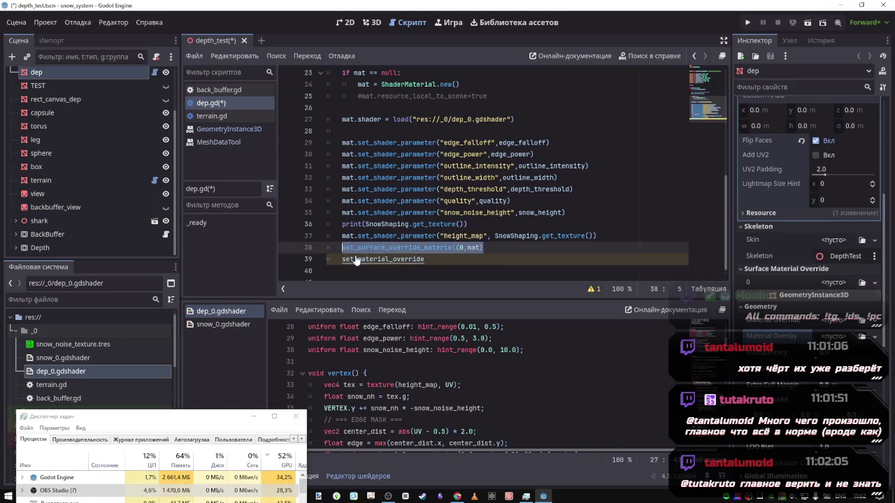
pyautogui.hotkey('ctrl', 'k')
pyautogui.click(447, 259)
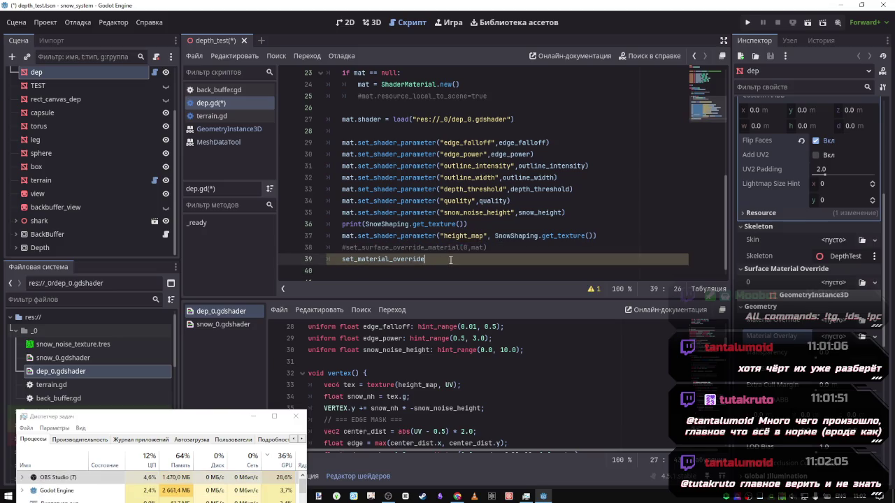
pyautogui.write('(')
pyautogui.write('mat')
# Save the script and switch to the 3D scene view
pyautogui.hotkey('ctrl', 's')
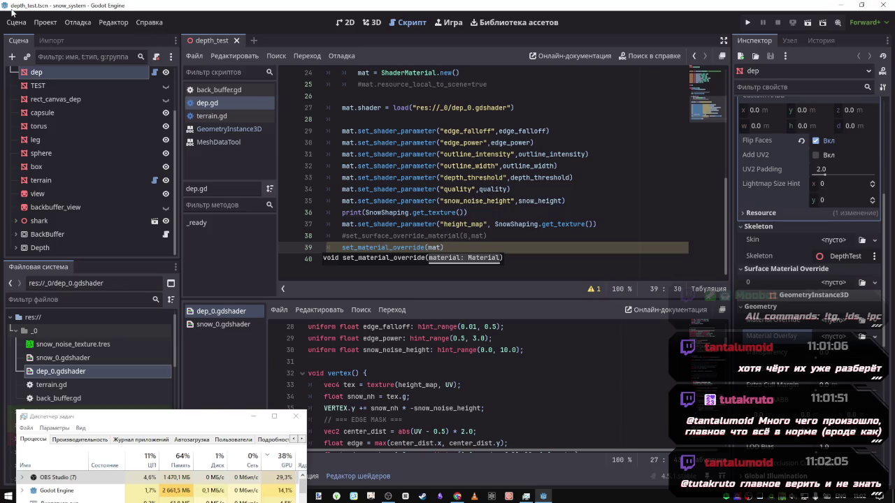
pyautogui.click(16, 22)
pyautogui.click(56, 247)
pyautogui.scroll(-5, 741, 254)
pyautogui.scroll(4, 839, 174)
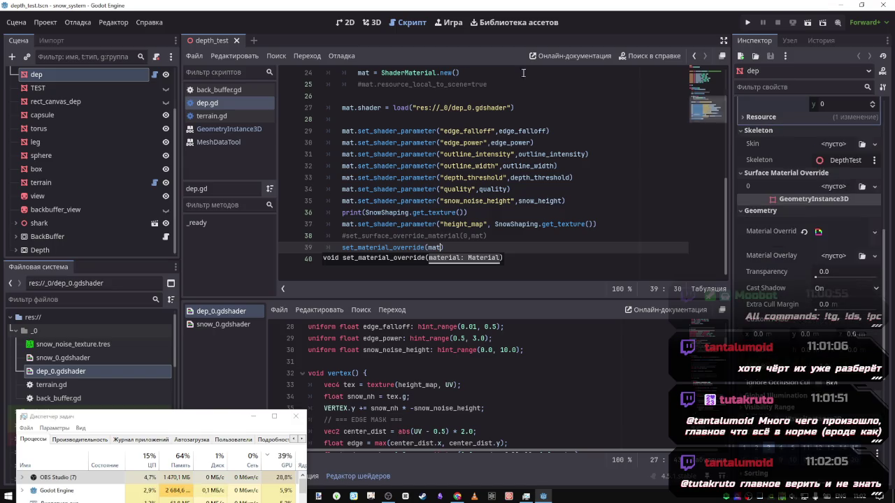
pyautogui.click(371, 22)
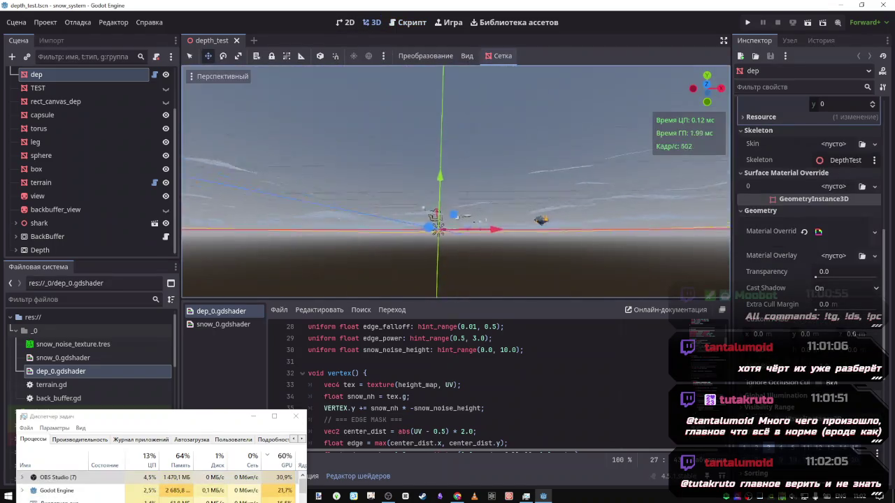
# Change snow_nh on shader line 34 from tex.g to tex.a, add the semicolon, and save
pyautogui.press('w')
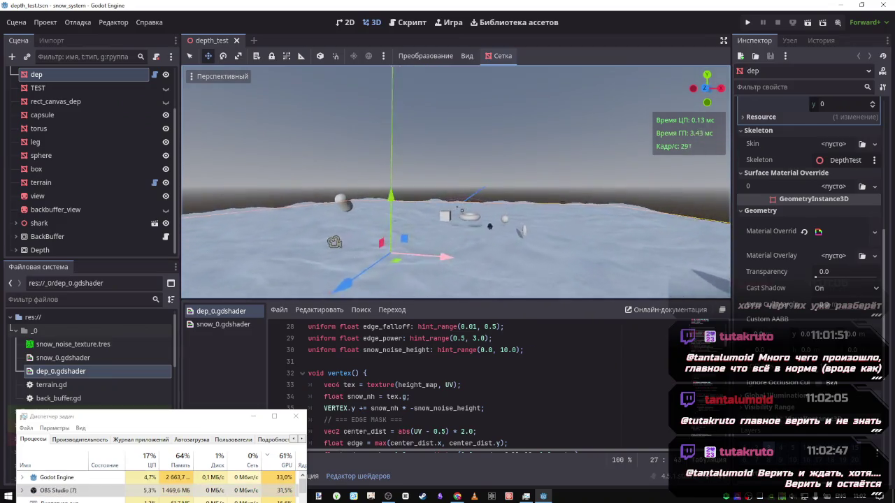
pyautogui.press('s')
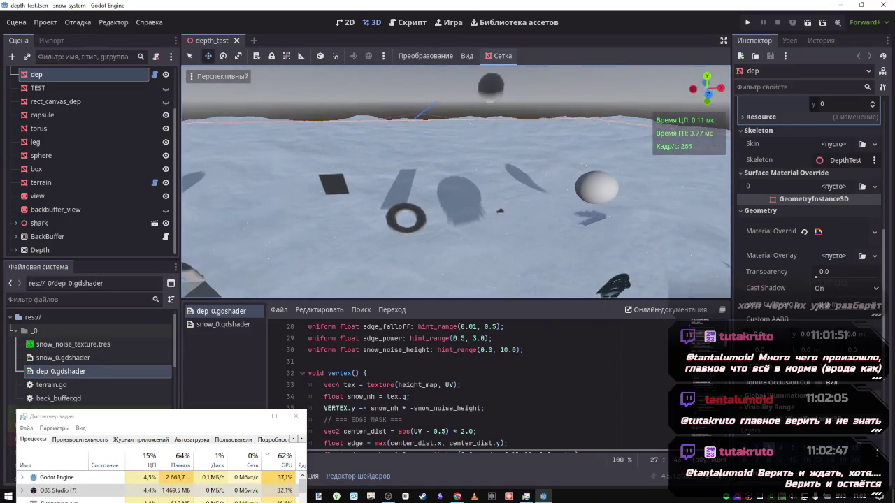
pyautogui.scroll(-1, 97, 227)
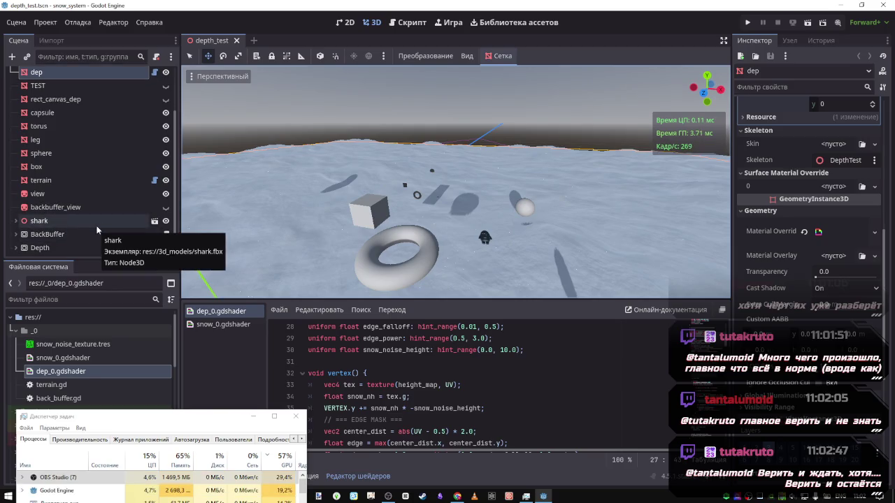
pyautogui.click(406, 397)
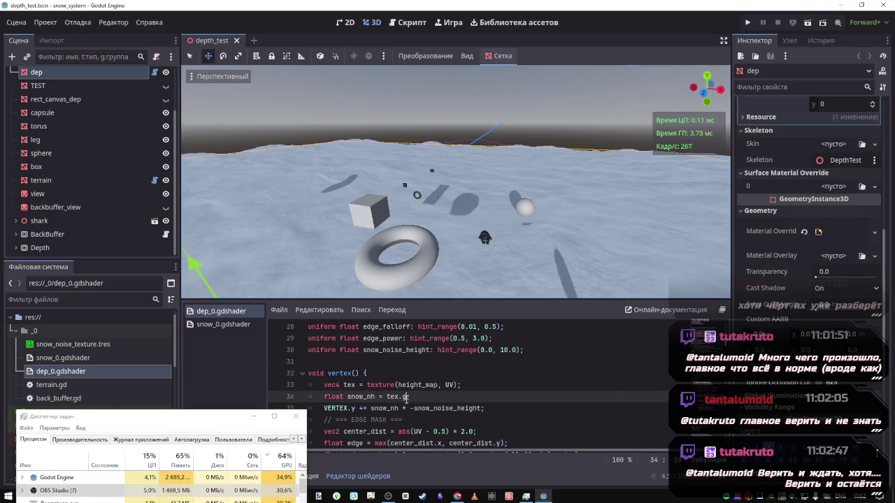
pyautogui.press('BackSpace')
pyautogui.write('a')
pyautogui.hotkey('ctrl', 's')
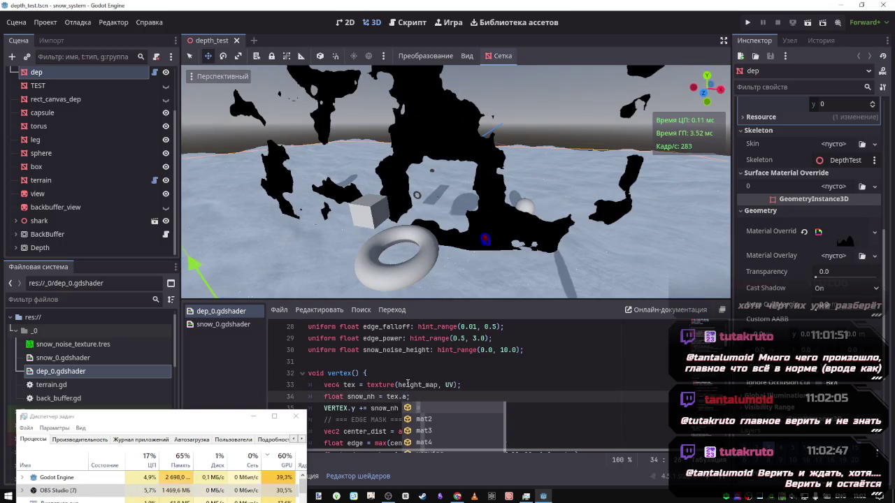
pyautogui.write(';;')
pyautogui.scroll(5, 460, 231)
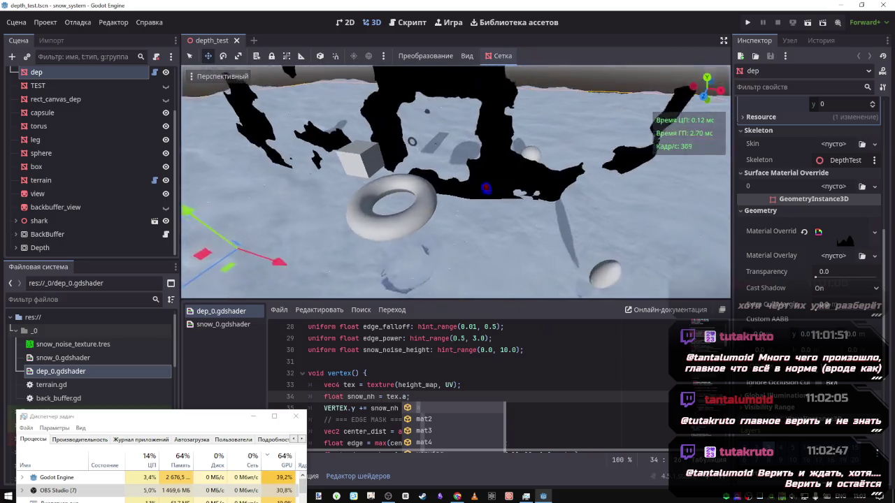
# Dismiss code completion and expand the dep node's Material Override shader material
pyautogui.scroll(-5, 454, 183)
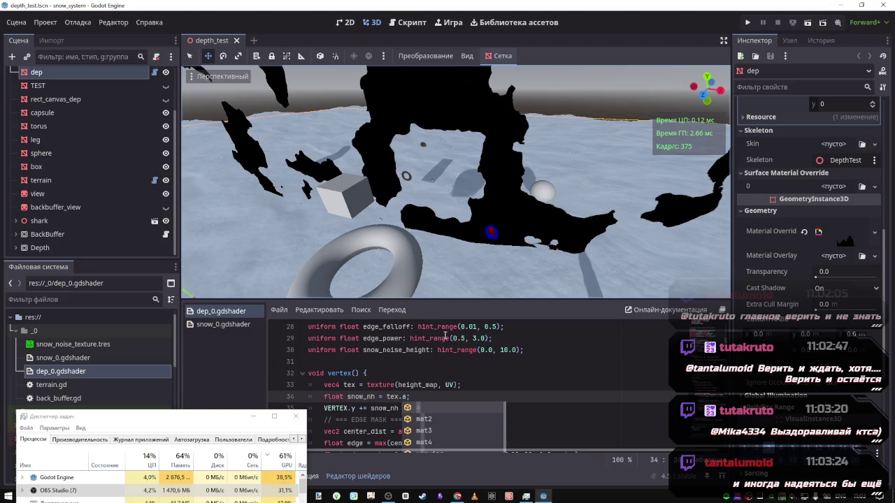
pyautogui.click(440, 392)
pyautogui.write('* -snow_noise_height;')
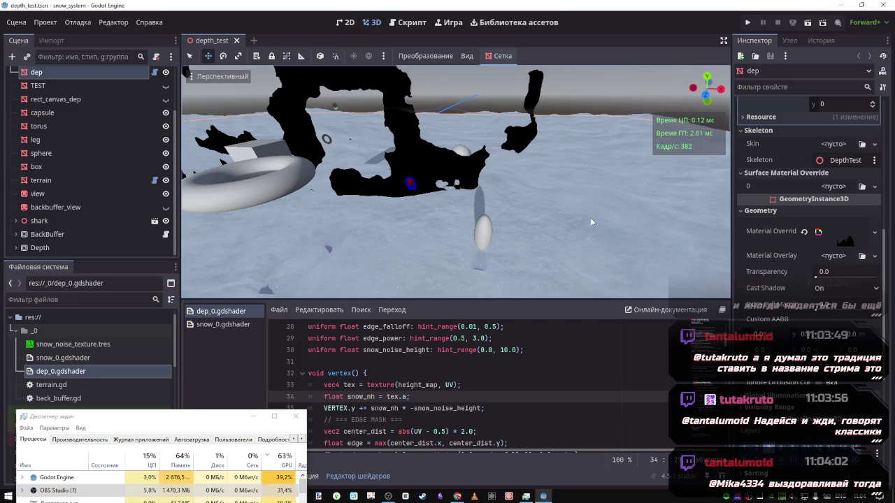
pyautogui.click(843, 241)
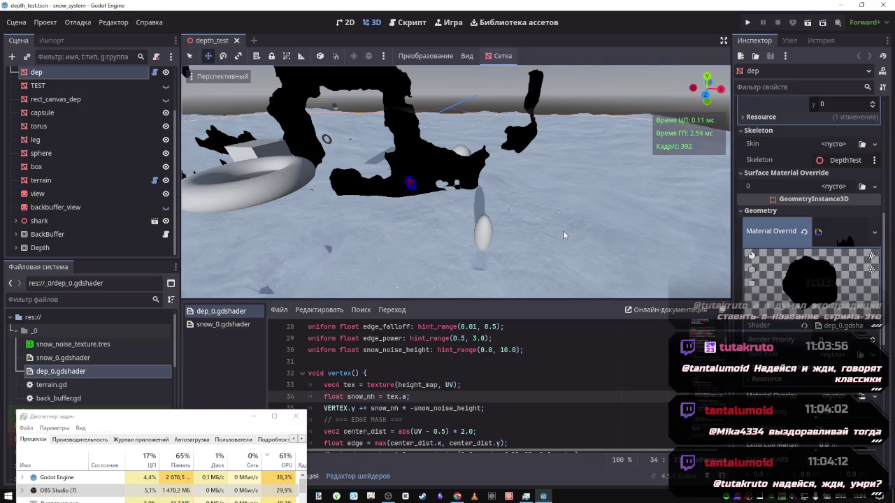
# Move the camera above the deformed snow, toggle Shader Parameters, then switch to the Король и Шут browser tab
pyautogui.moveTo(475, 188)
pyautogui.mouseDown()
pyautogui.moveTo(475, 224)
pyautogui.moveTo(474, 192)
pyautogui.mouseUp()
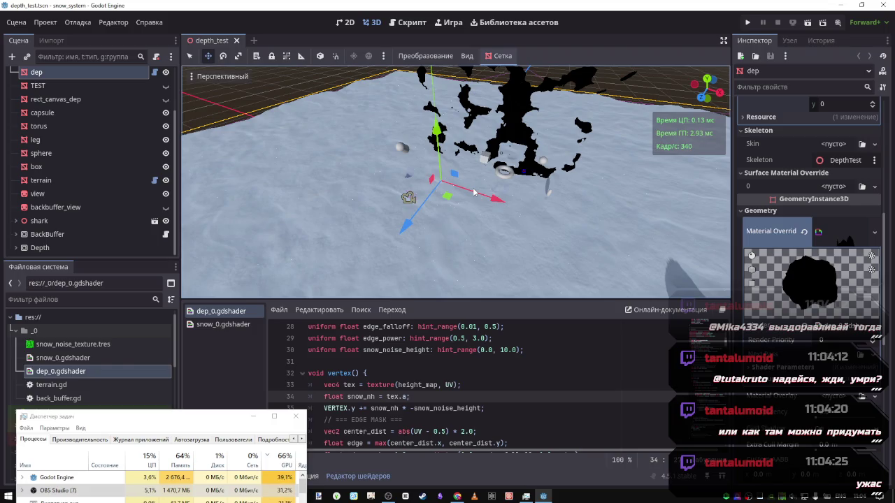
pyautogui.click(758, 367)
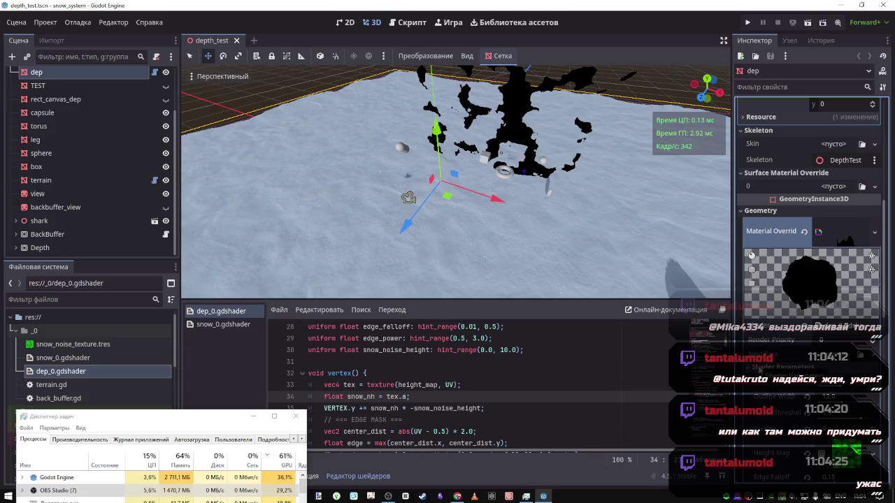
pyautogui.click(760, 369)
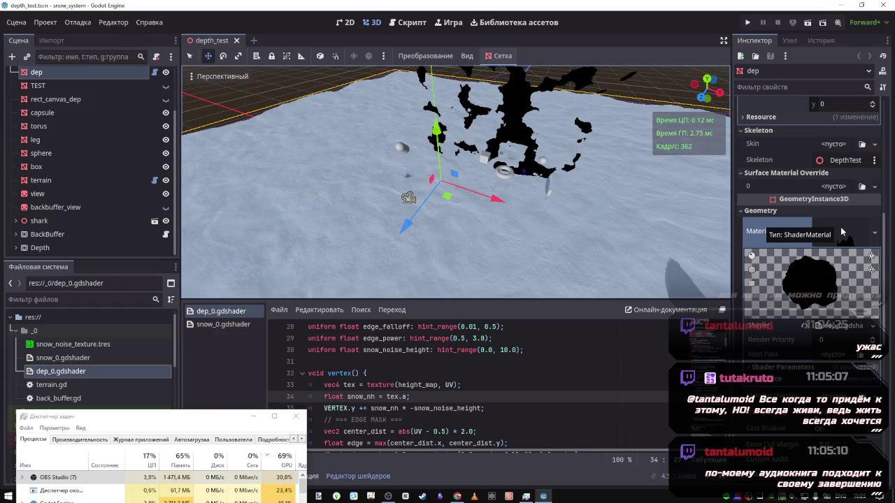
pyautogui.click(456, 497)
pyautogui.click(402, 9)
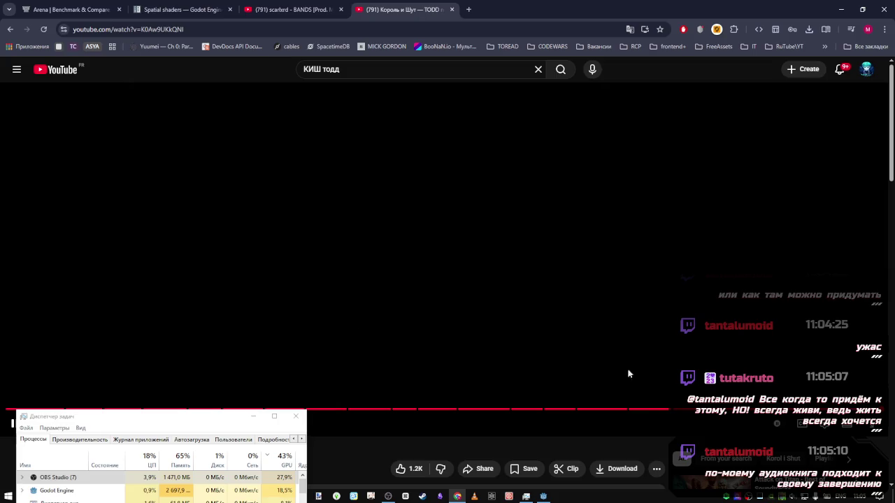
# Switch to the scarlxrd - BANDS tab and close the Король и Шут tab
pyautogui.scroll(-1, 462, 409)
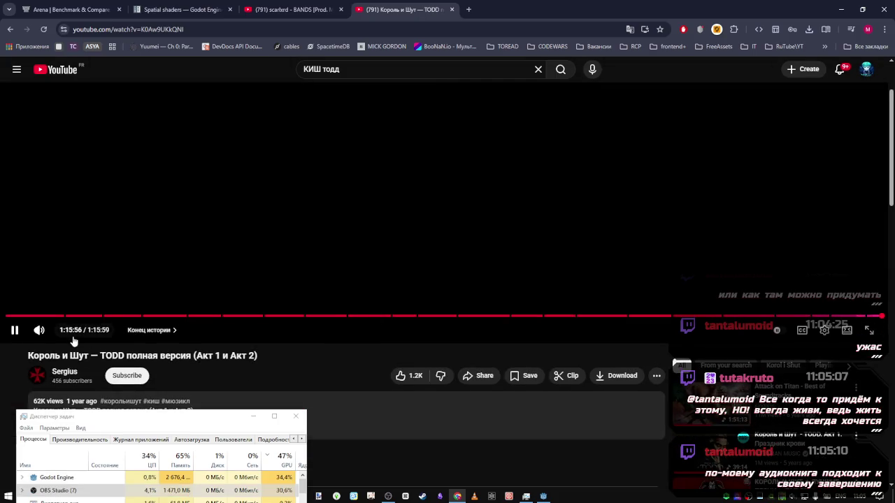
pyautogui.scroll(-3, 448, 369)
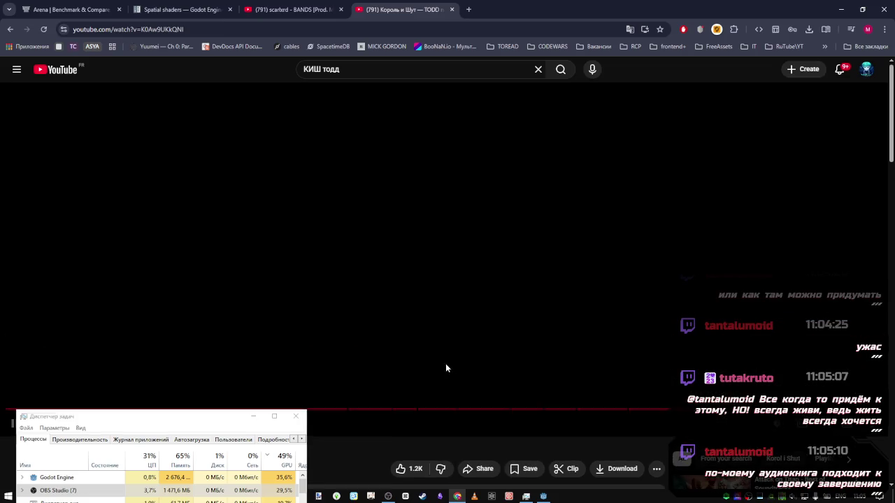
pyautogui.scroll(3, 431, 370)
pyautogui.scroll(1, 426, 362)
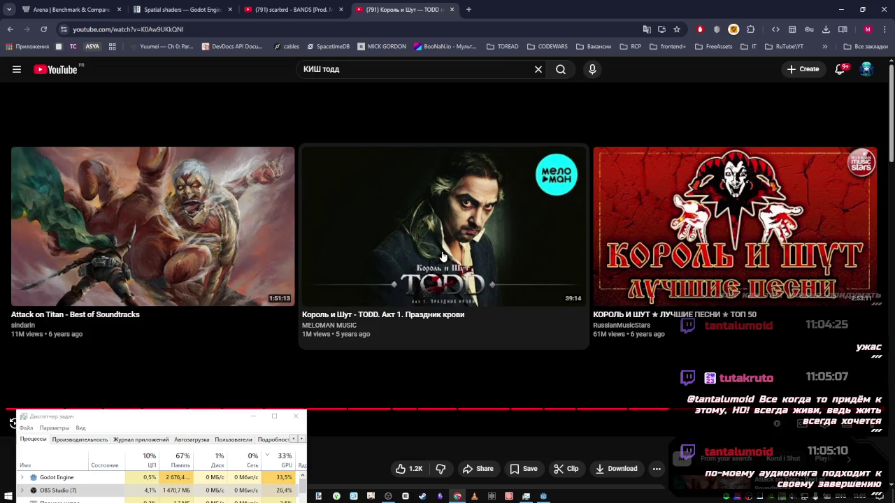
pyautogui.click(294, 9)
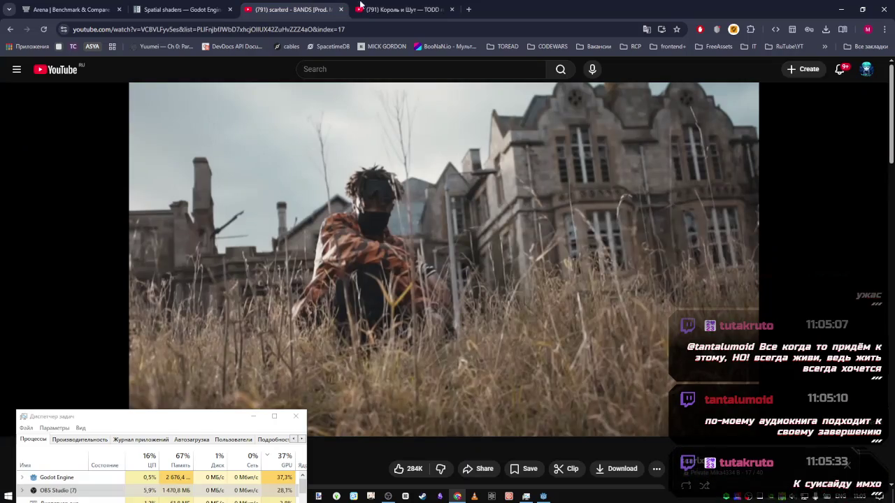
pyautogui.middleClick(425, 8)
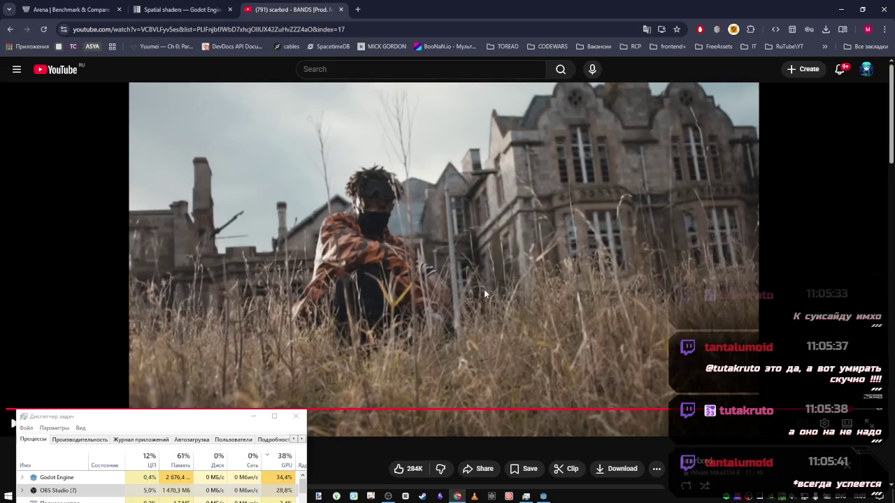
# Toggle video playback, close the extra YouTube home tab, and return to the Godot editor
pyautogui.scroll(-3, 484, 293)
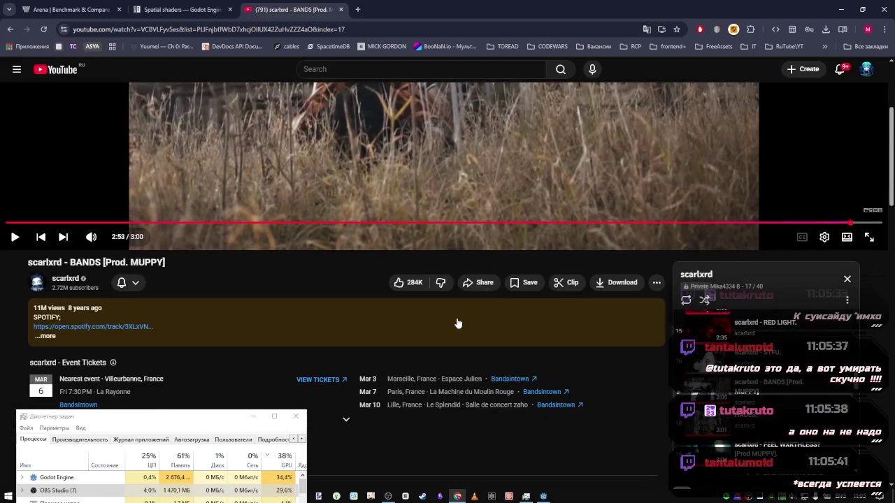
pyautogui.middleClick(60, 70)
pyautogui.scroll(2, 416, 185)
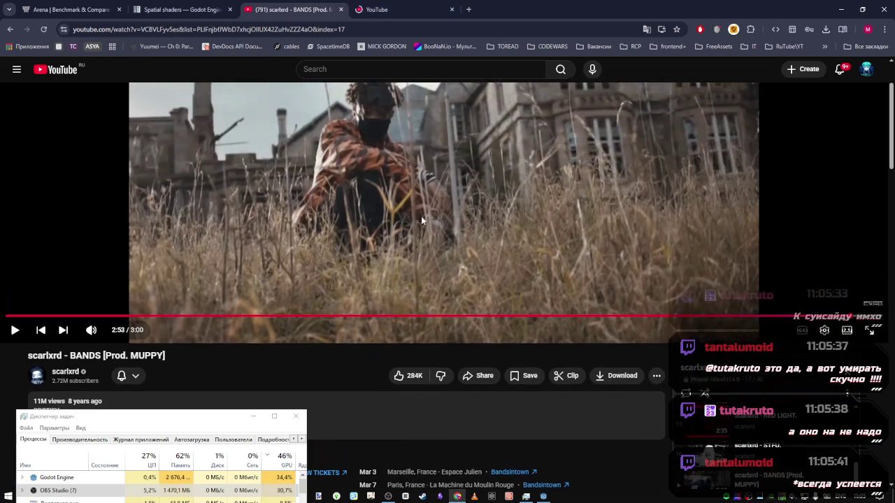
pyautogui.click(414, 173)
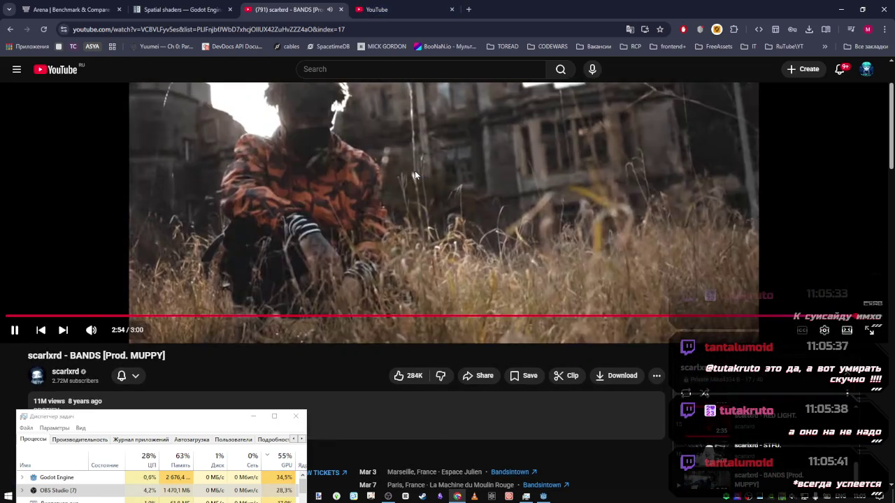
pyautogui.click(414, 170)
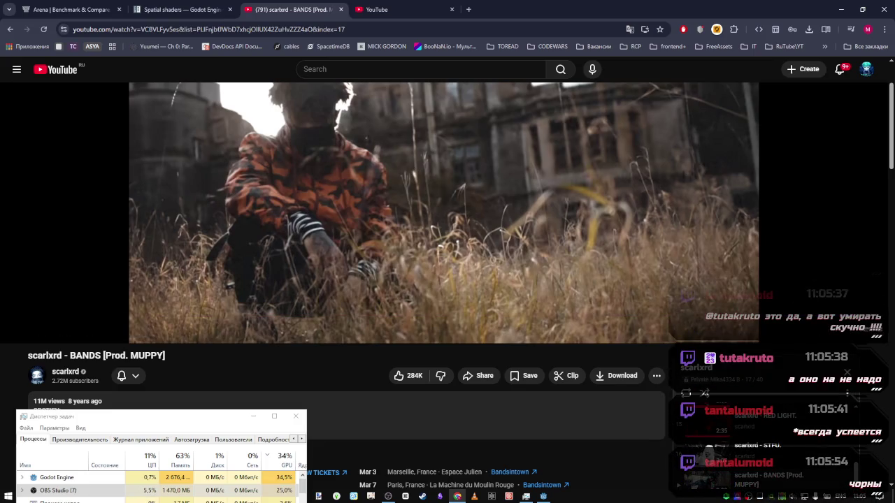
pyautogui.click(341, 165)
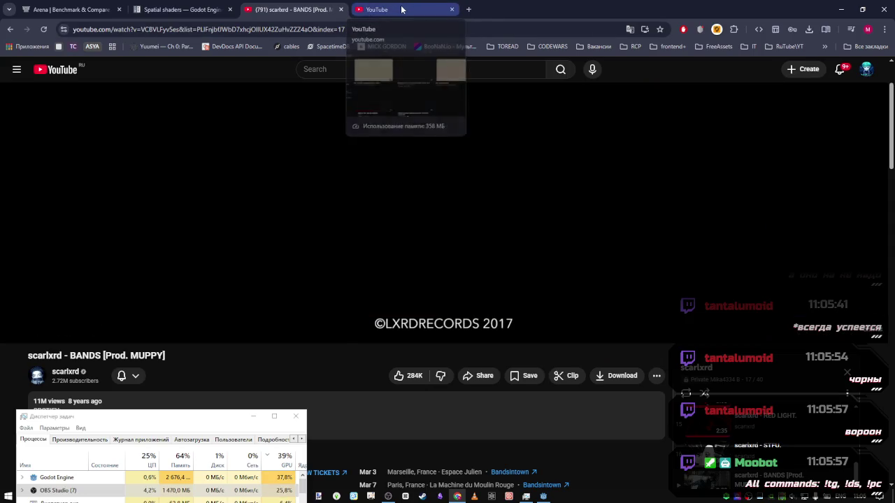
pyautogui.middleClick(402, 9)
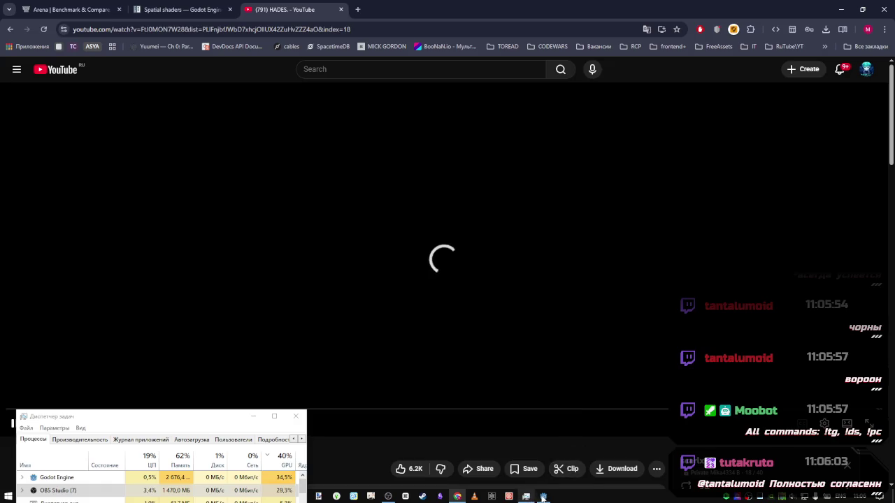
pyautogui.moveTo(542, 496)
pyautogui.click(542, 455)
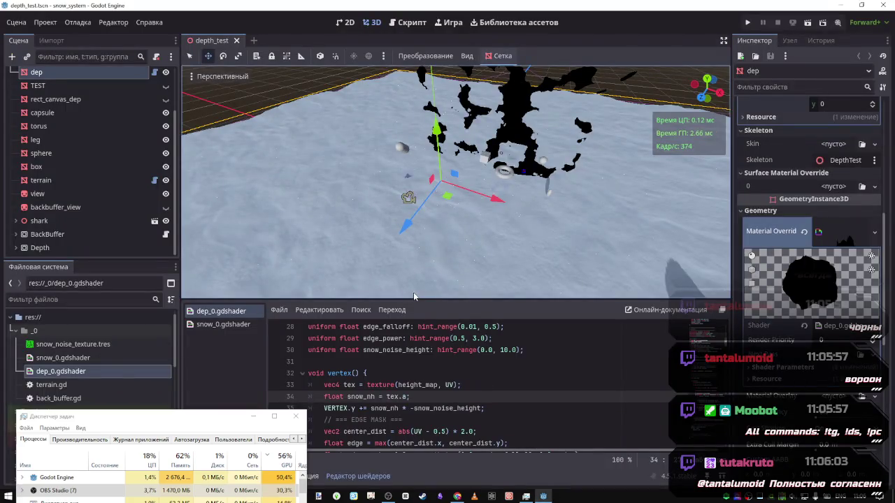
# Scroll the shader code to bring get_linear_depth on line 13 into view
pyautogui.scroll(-3, 458, 342)
pyautogui.scroll(5, 458, 390)
pyautogui.scroll(3, 458, 390)
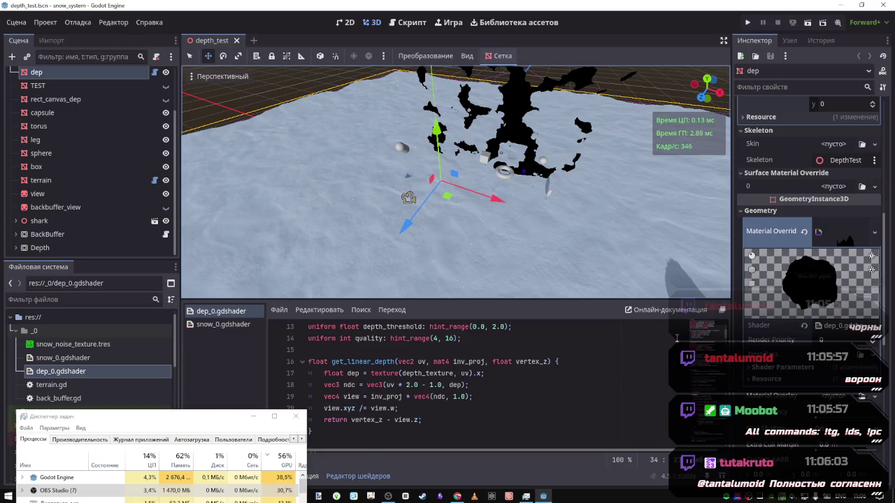
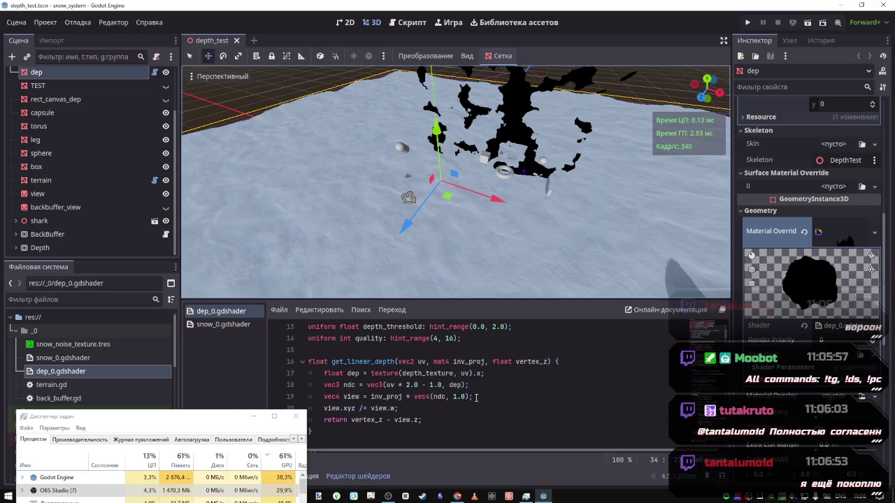
# Reload the YouTube page in the browser and bring up the Spatial shaders docs page
pyautogui.moveTo(458, 496)
pyautogui.click(426, 428)
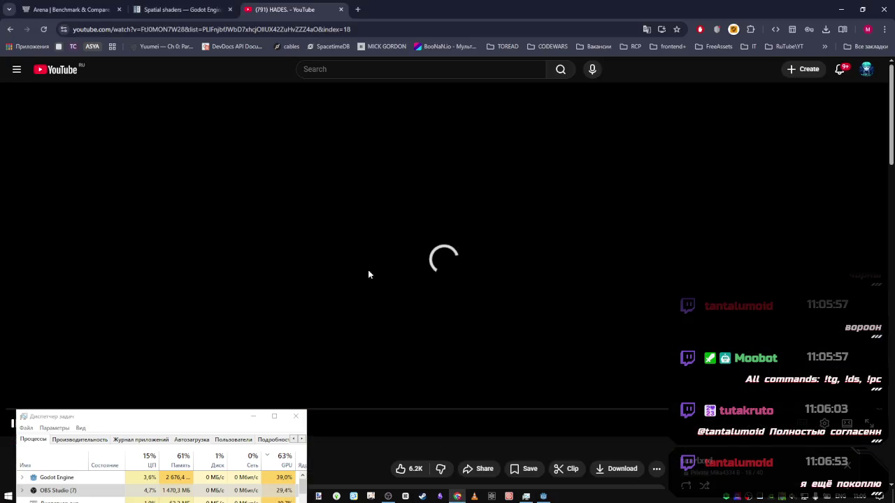
pyautogui.scroll(-3, 675, 341)
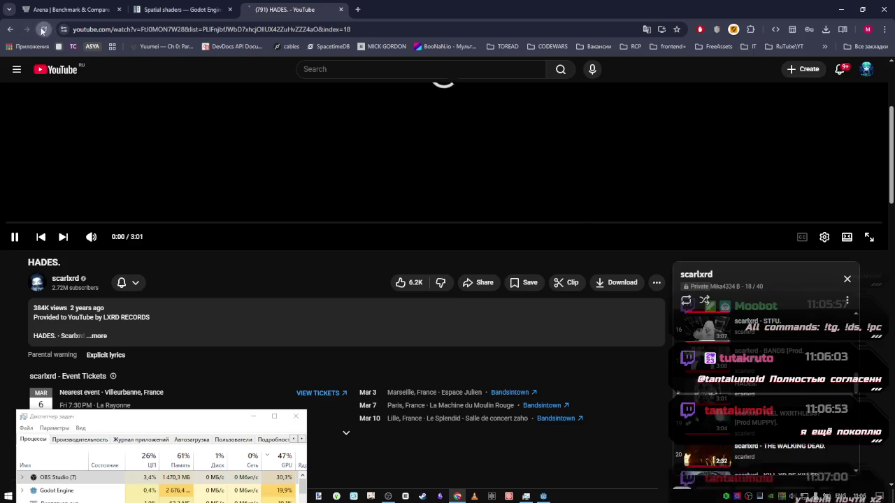
pyautogui.click(733, 29)
pyautogui.click(664, 100)
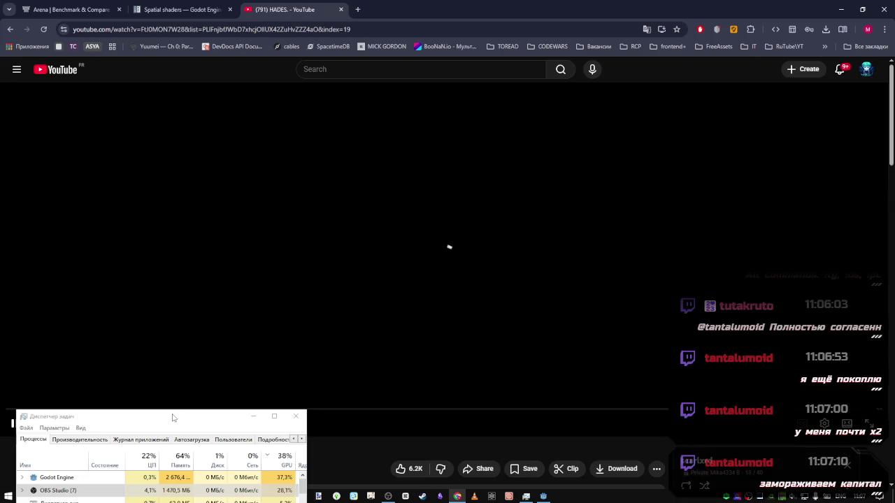
pyautogui.moveTo(172, 417)
pyautogui.mouseDown()
pyautogui.moveTo(172, 444)
pyautogui.moveTo(168, 421)
pyautogui.mouseUp()
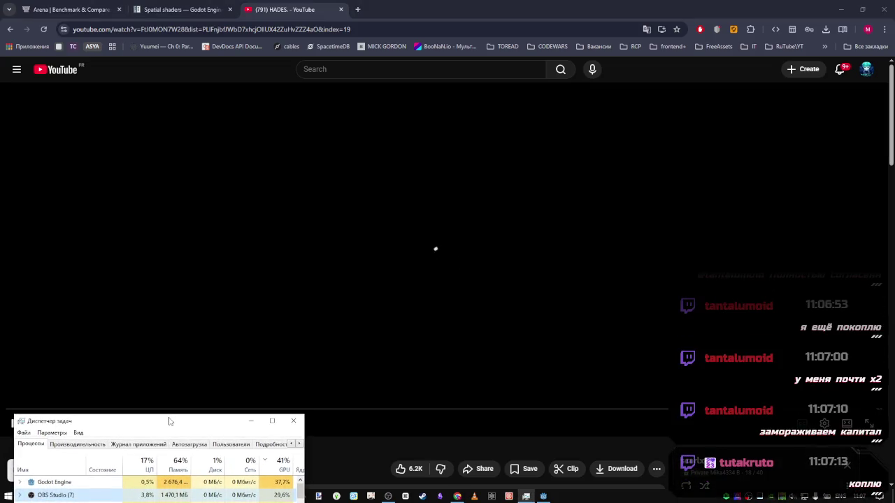
pyautogui.click(412, 444)
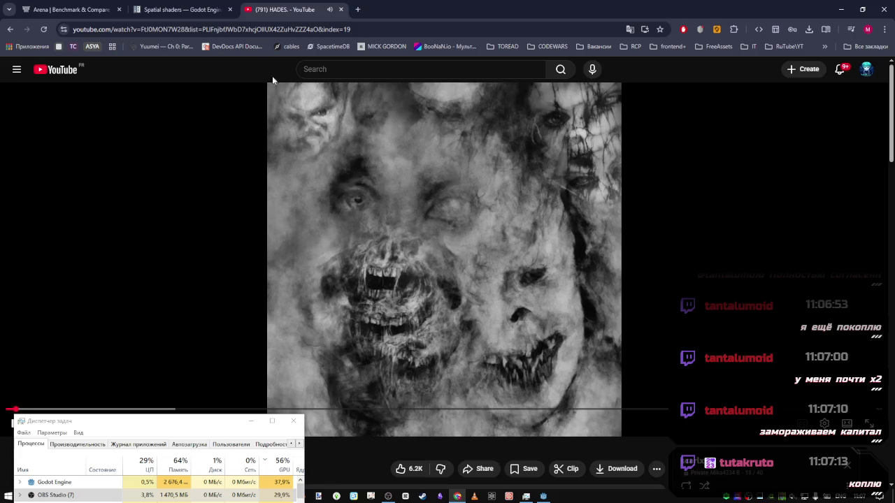
pyautogui.click(173, 5)
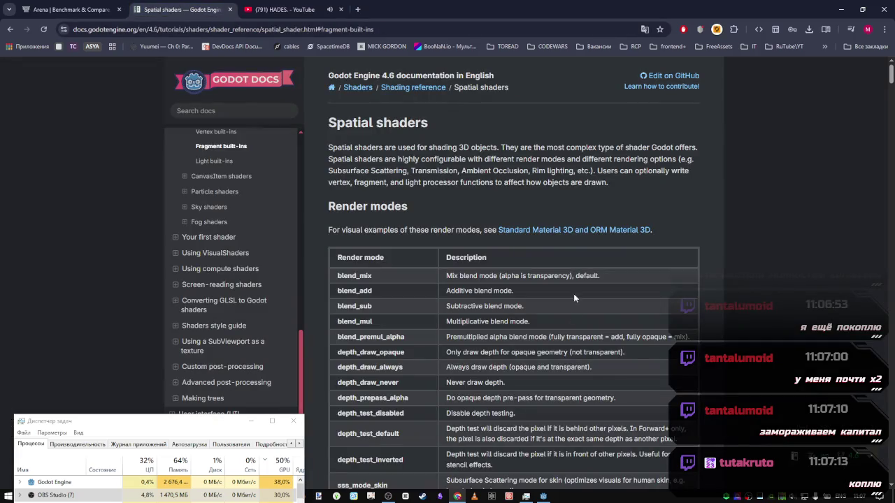
# Back in Godot, orbit the viewport around the black depth artifacts on the terrain
pyautogui.click(543, 497)
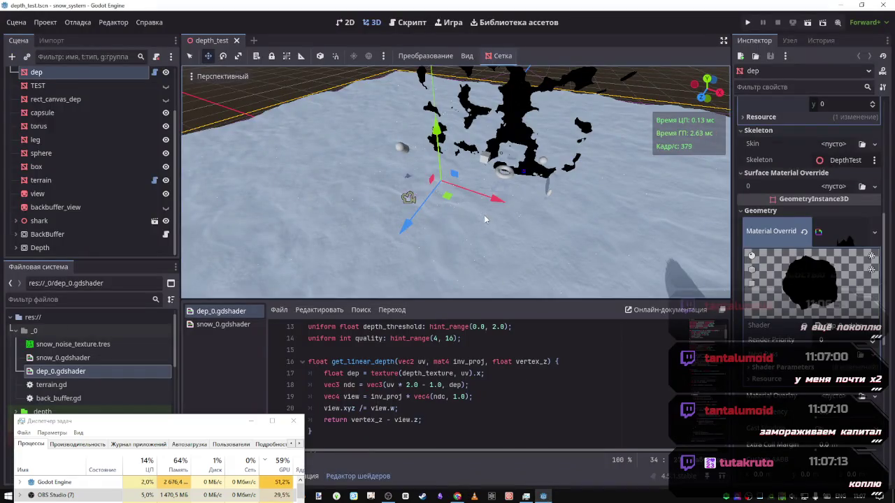
pyautogui.moveTo(486, 230)
pyautogui.mouseDown()
pyautogui.moveTo(482, 200)
pyautogui.moveTo(440, 210)
pyautogui.moveTo(489, 223)
pyautogui.mouseUp()
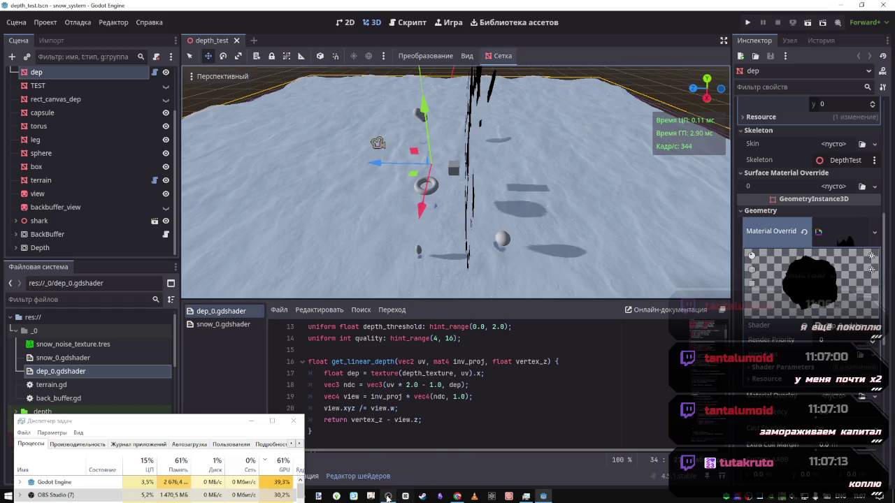
pyautogui.moveTo(456, 482)
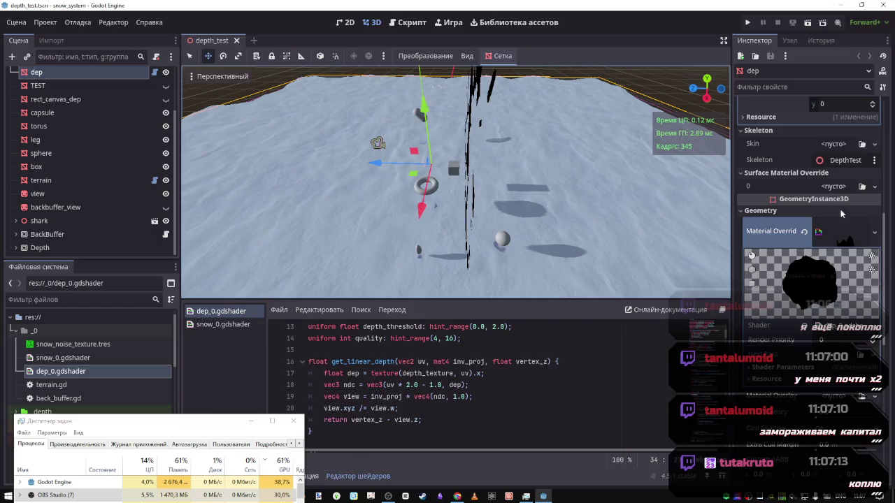
pyautogui.scroll(10, 468, 201)
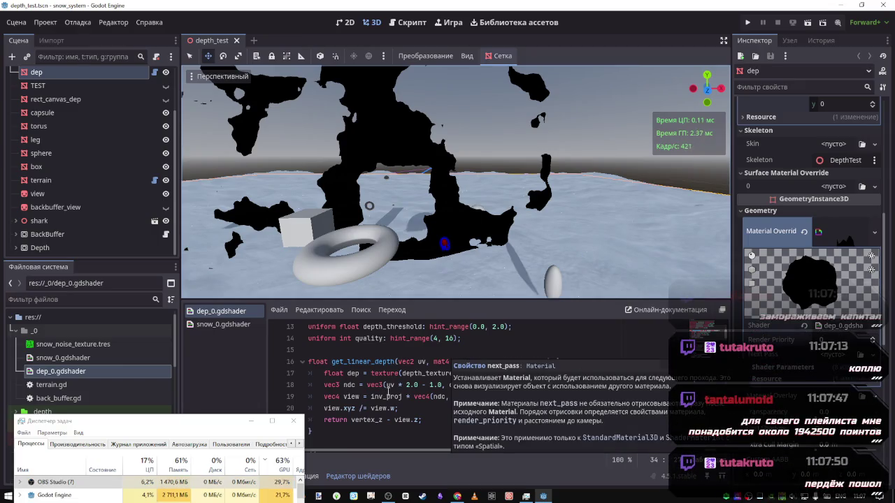
pyautogui.click(429, 386)
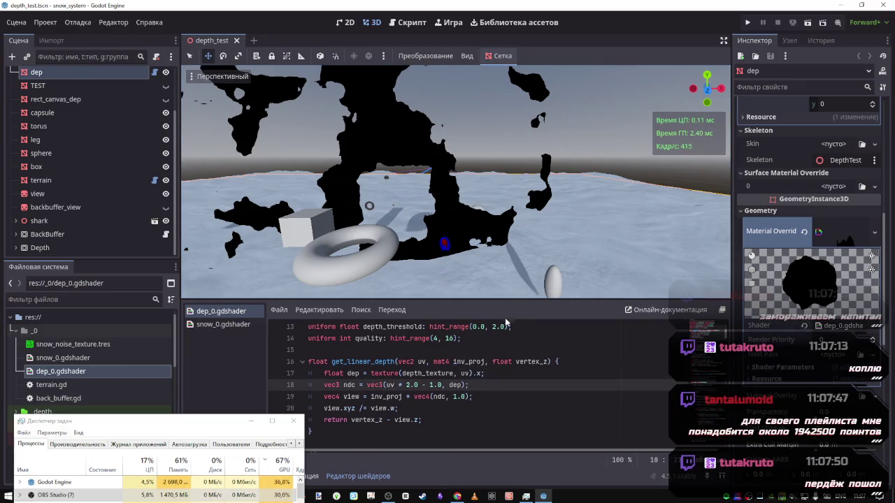
pyautogui.moveTo(454, 279)
pyautogui.mouseDown()
pyautogui.moveTo(266, 264)
pyautogui.moveTo(454, 265)
pyautogui.mouseUp()
# Pick snow_0.gdshader, then dep_0.gdshader, in the script list so the Inspector shows dep_0
pyautogui.click(224, 324)
pyautogui.click(221, 311)
pyautogui.scroll(3, 416, 373)
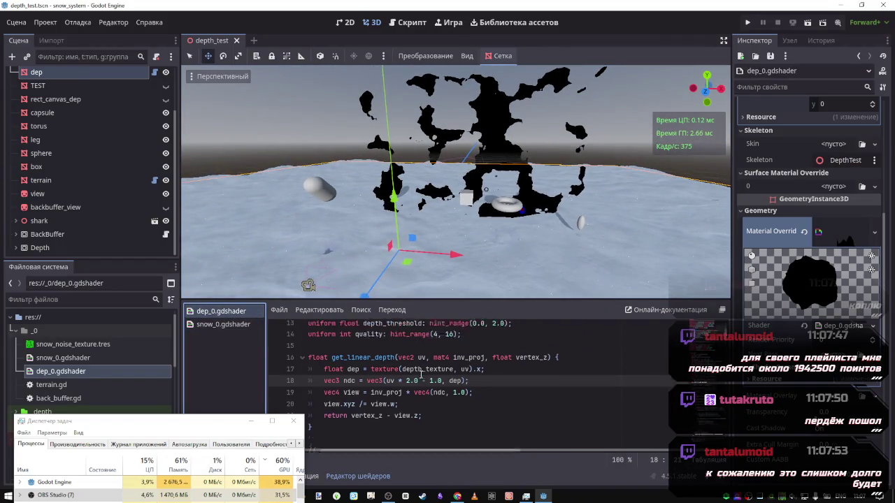
# Delete the minus before snow_noise_height on line 35 of dep_0.gdshader and save
pyautogui.scroll(1, 421, 374)
pyautogui.scroll(-15, 421, 374)
pyautogui.scroll(5, 421, 374)
pyautogui.scroll(-1, 421, 373)
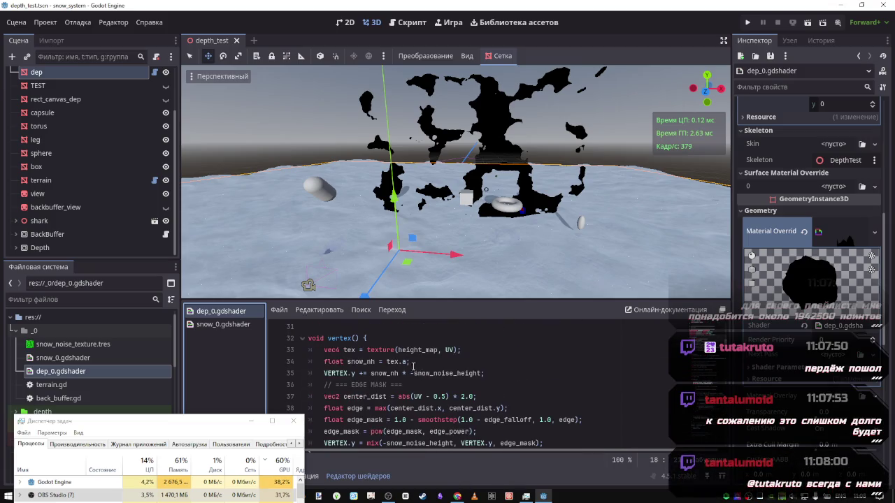
pyautogui.click(407, 362)
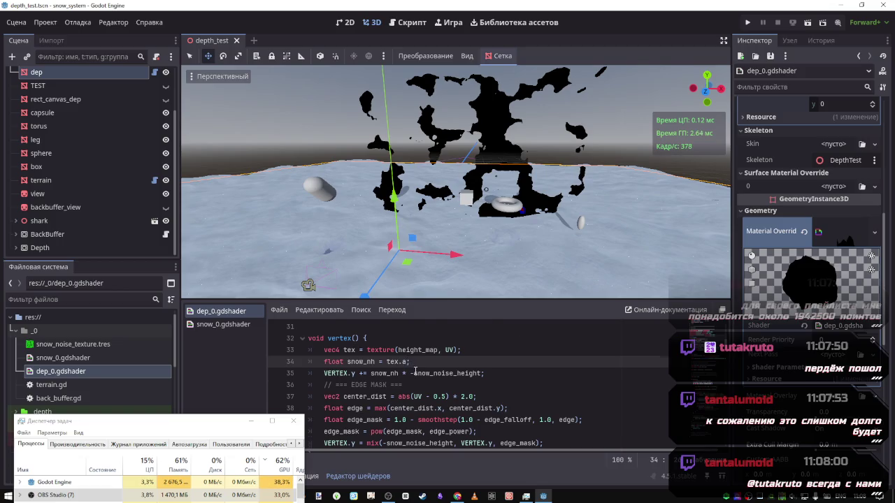
pyautogui.scroll(1, 415, 372)
pyautogui.doubleClick(432, 384)
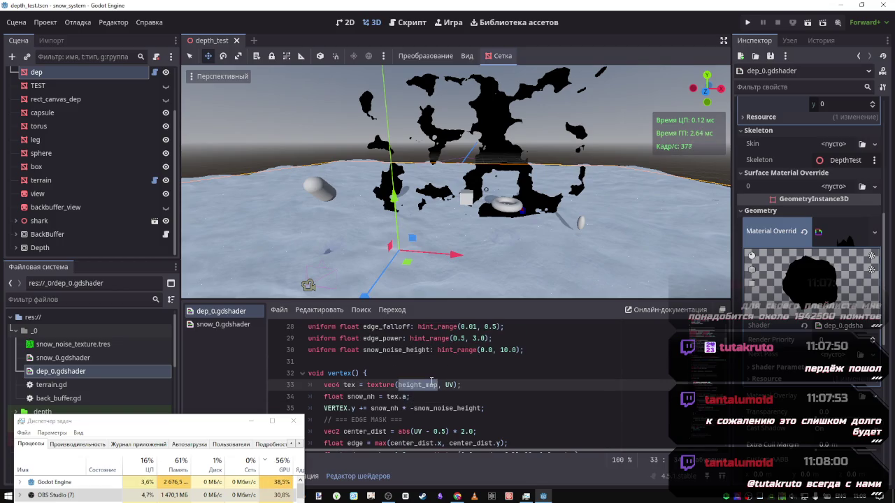
pyautogui.click(407, 396)
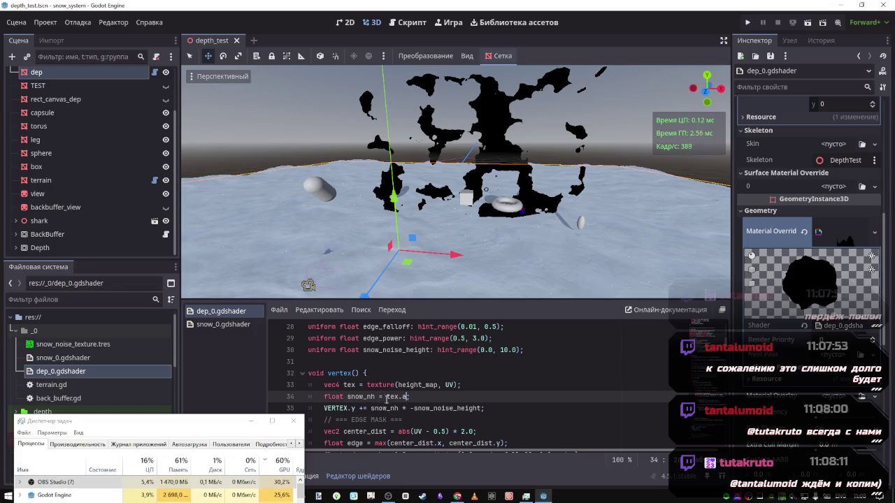
pyautogui.scroll(-1, 392, 393)
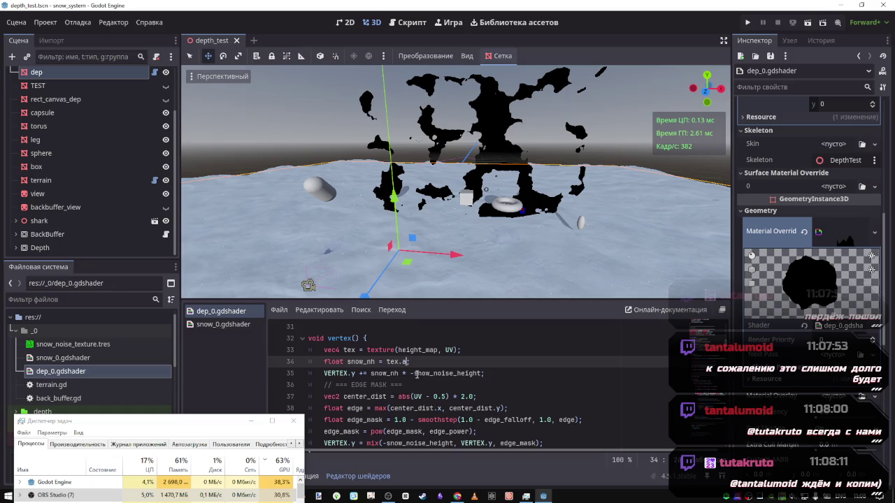
pyautogui.click(415, 373)
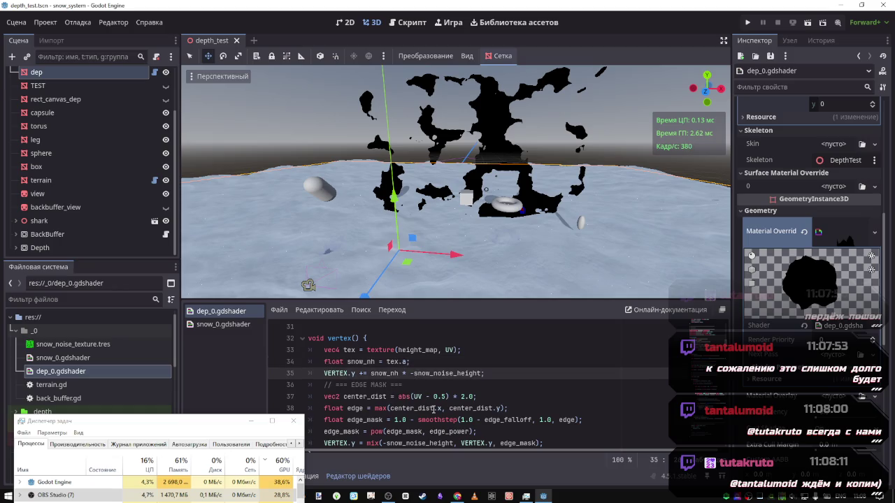
pyautogui.press('BackSpace')
pyautogui.hotkey('ctrl', 's')
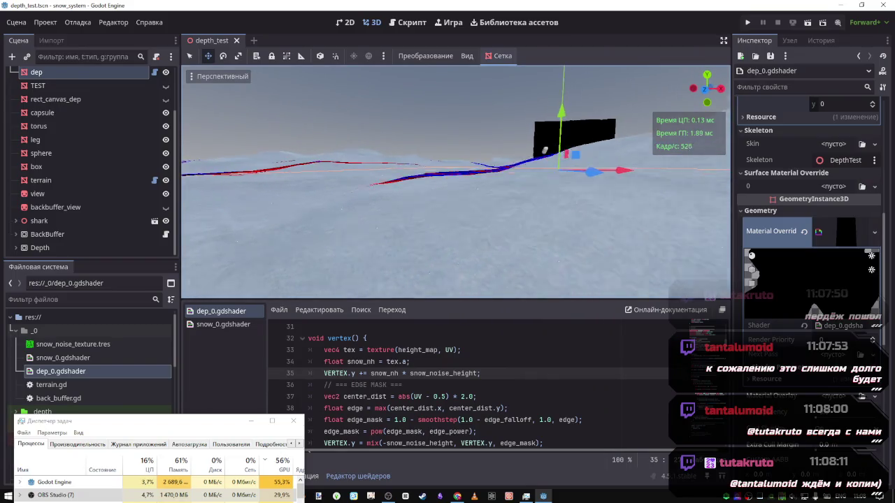
# Reload the saved depth_test scene from the Scene menu and select the terrain node
pyautogui.click(20, 23)
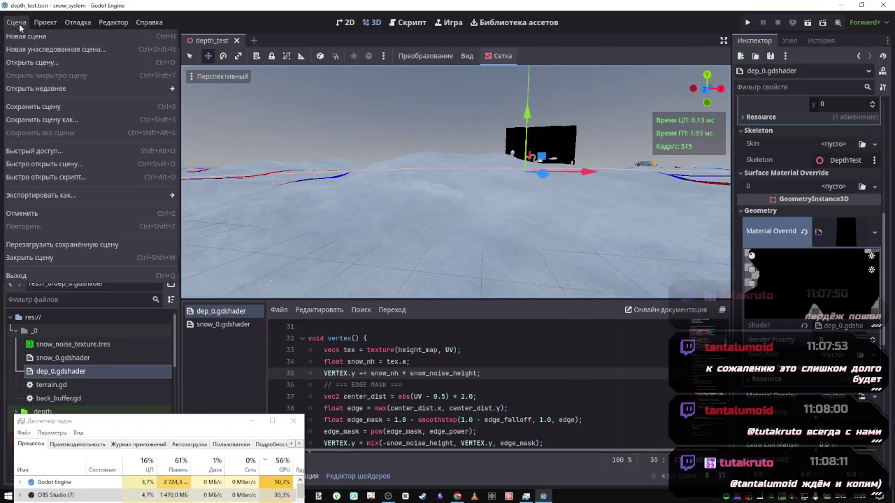
pyautogui.click(47, 256)
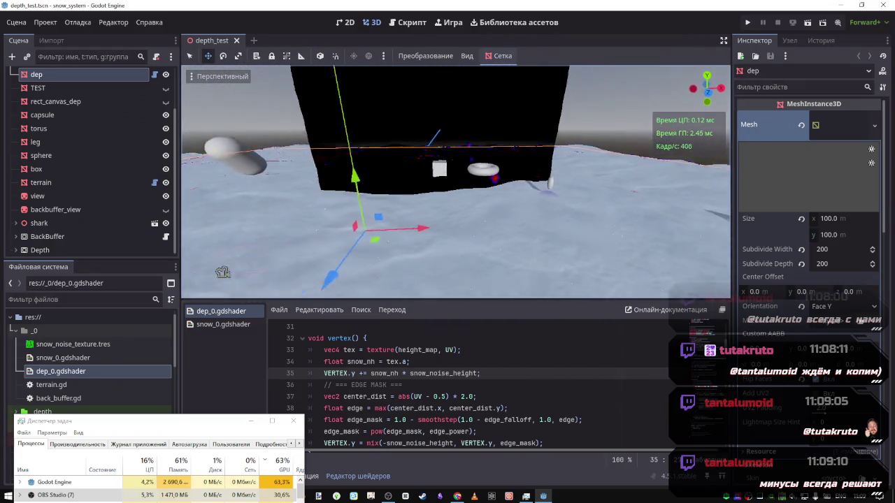
pyautogui.click(120, 181)
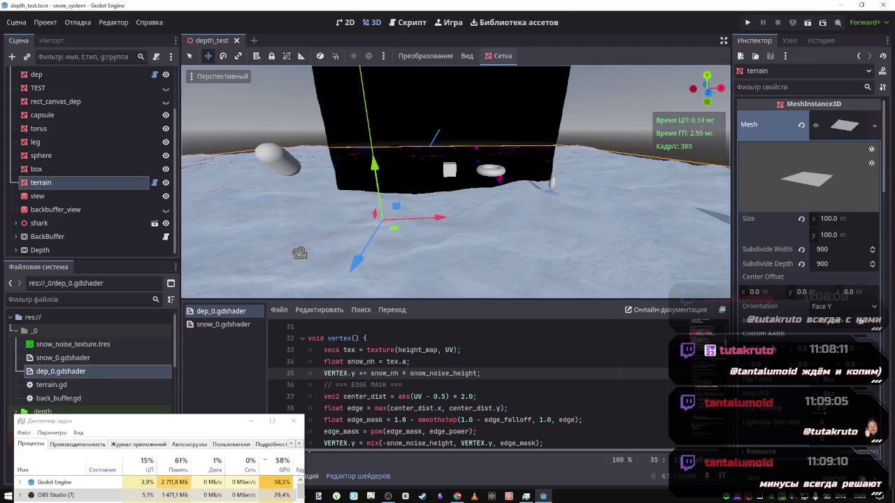
# Set the terrain's Transform Position Y to 4 m and orbit to view the raised snow
pyautogui.scroll(-10, 809, 245)
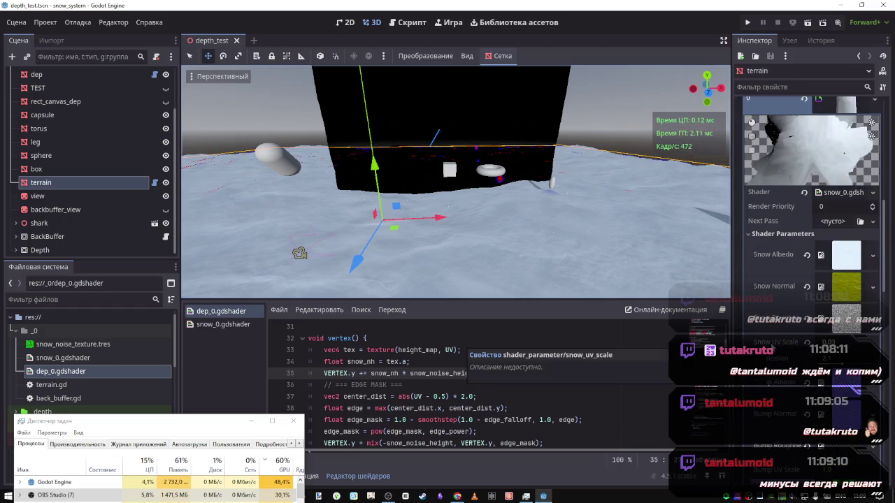
pyautogui.scroll(-5, 811, 199)
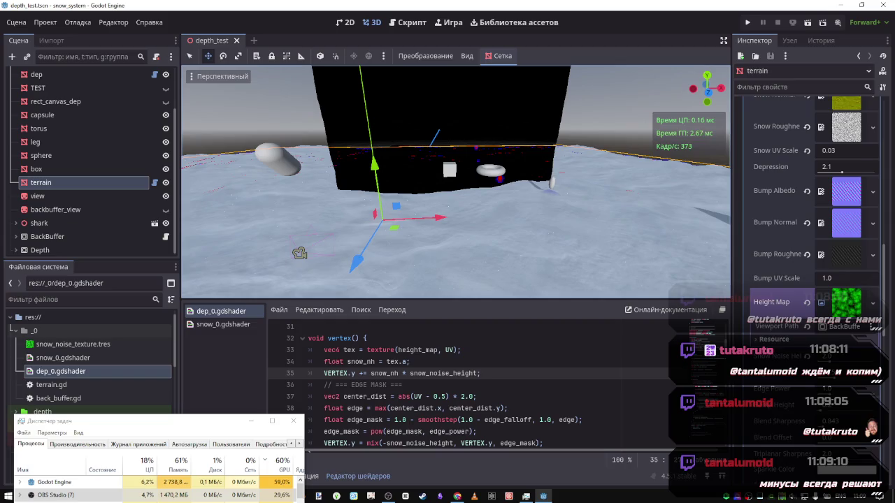
pyautogui.scroll(-5, 776, 341)
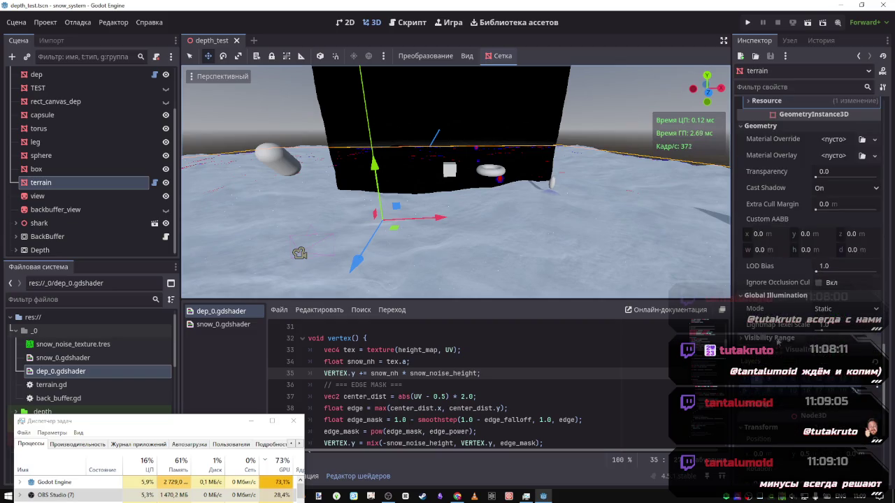
pyautogui.scroll(-5, 777, 338)
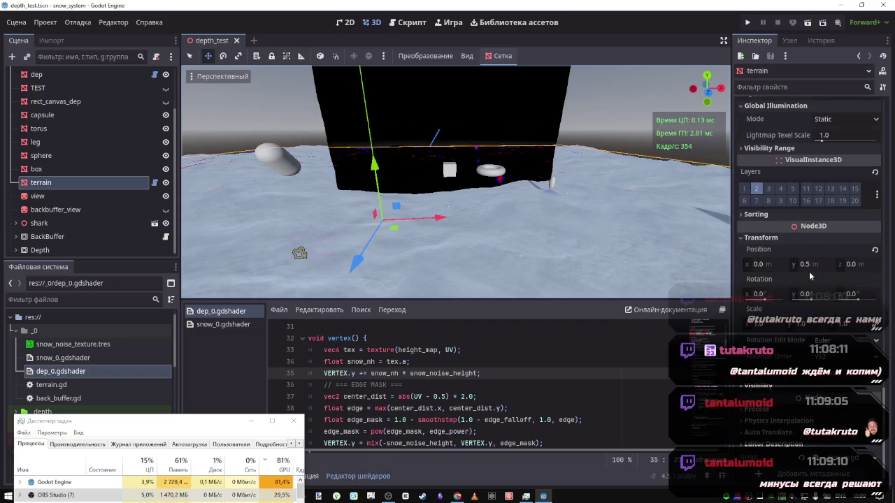
pyautogui.click(809, 268)
pyautogui.write('2')
pyautogui.press('Return')
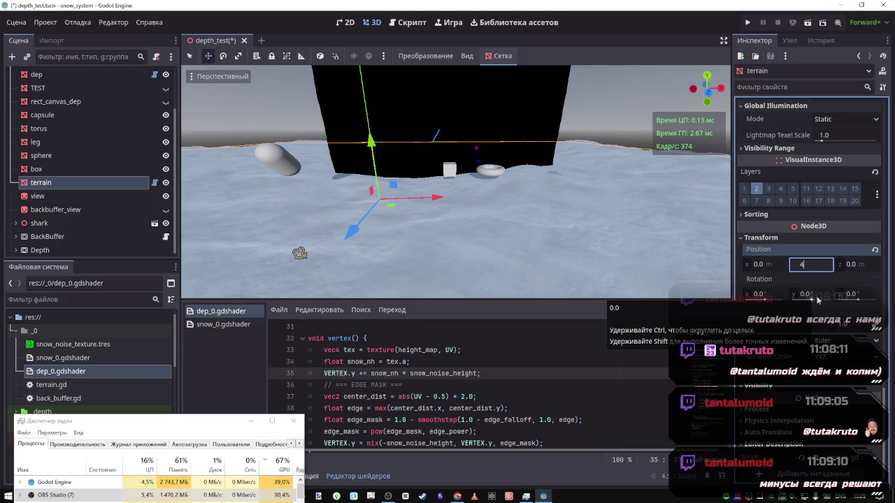
pyautogui.press('Return')
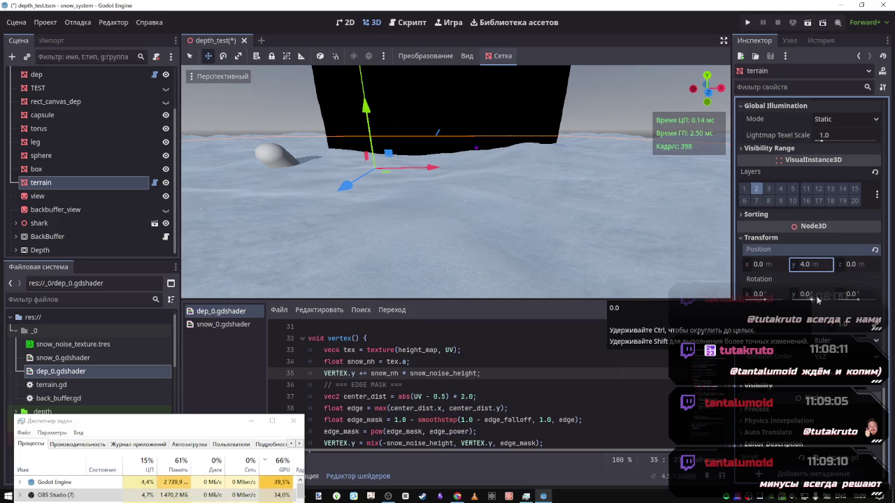
pyautogui.press('Return')
pyautogui.moveTo(455, 182)
pyautogui.mouseDown()
pyautogui.moveTo(594, 167)
pyautogui.moveTo(594, 189)
pyautogui.moveTo(566, 216)
pyautogui.moveTo(517, 195)
pyautogui.moveTo(398, 216)
pyautogui.mouseUp()
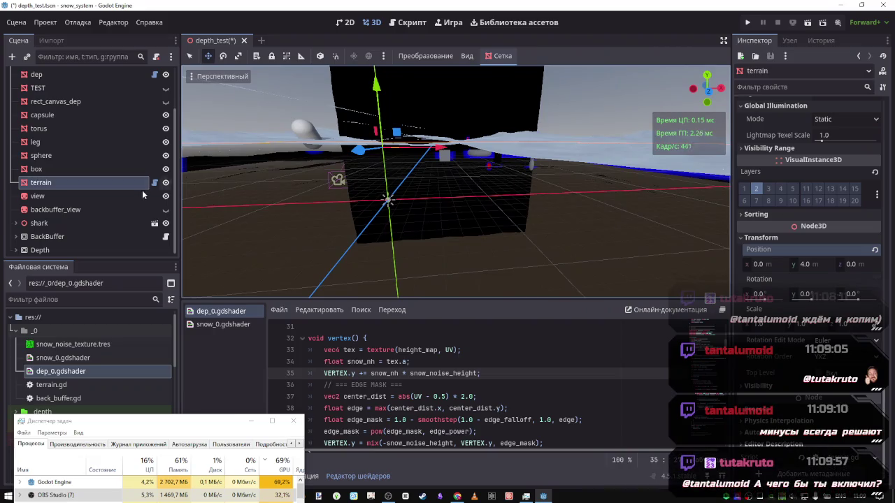
# Move the shark node in the Scene dock so it sits just below box
pyautogui.click(79, 170)
pyautogui.keyDown('ctrl'); pyautogui.click(76, 155); pyautogui.keyUp('ctrl')
pyautogui.keyDown('ctrl'); pyautogui.click(72, 143); pyautogui.keyUp('ctrl')
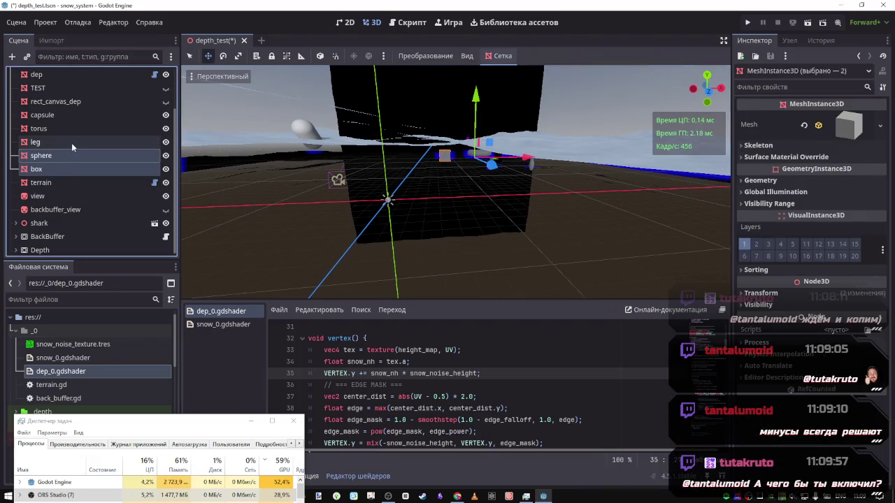
pyautogui.keyDown('ctrl'); pyautogui.click(71, 128); pyautogui.keyUp('ctrl')
pyautogui.keyDown('ctrl'); pyautogui.click(72, 114); pyautogui.keyUp('ctrl')
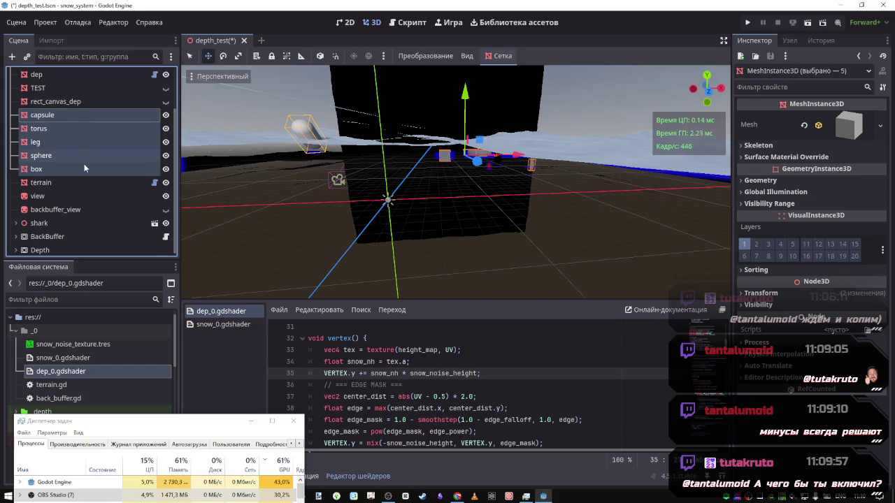
pyautogui.scroll(-1, 84, 166)
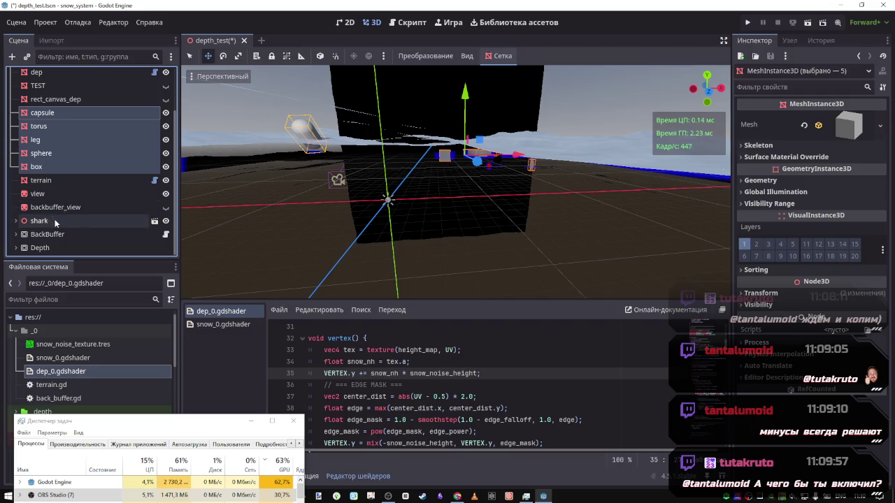
pyautogui.keyDown('ctrl'); pyautogui.click(56, 222); pyautogui.keyUp('ctrl')
pyautogui.click(60, 165)
pyautogui.moveTo(45, 221); pyautogui.dragTo(53, 180)
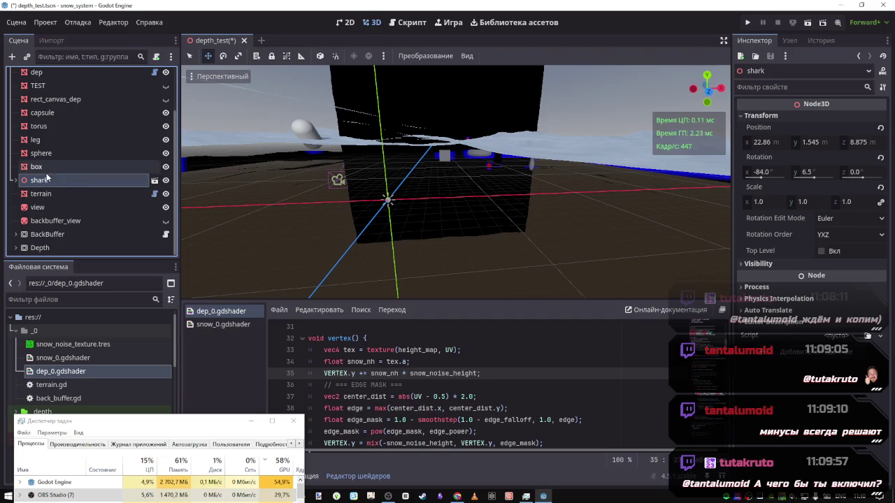
# Raise capsule, torus, leg, sphere, box and shark together above the terrain with the Y gizmo
pyautogui.keyDown('shift'); pyautogui.click(51, 113); pyautogui.keyUp('shift')
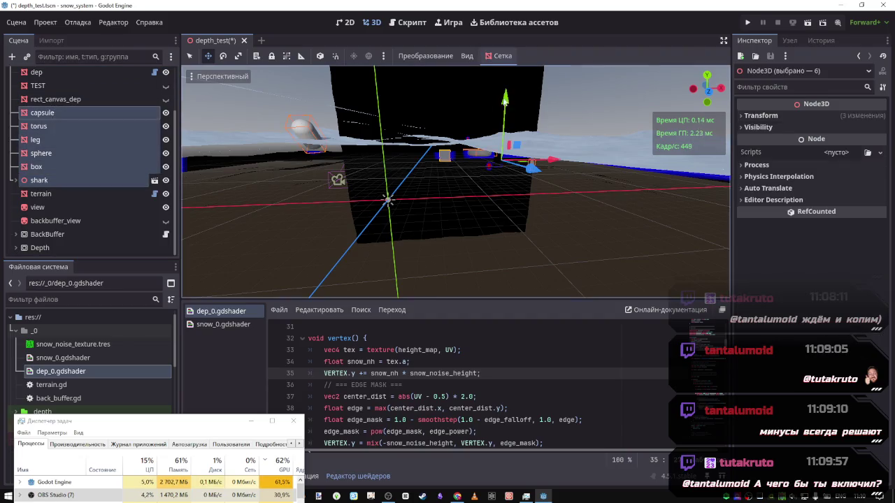
pyautogui.moveTo(509, 89)
pyautogui.mouseDown()
pyautogui.moveTo(506, 31)
pyautogui.moveTo(500, 64)
pyautogui.mouseUp()
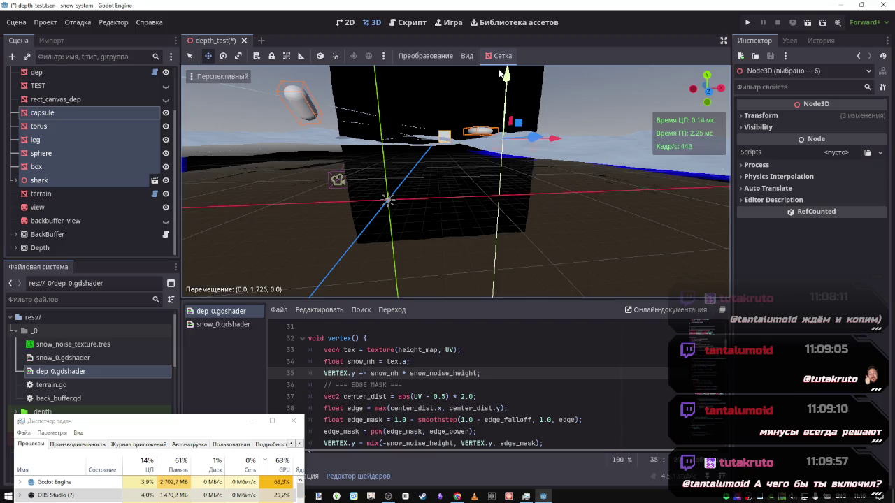
pyautogui.moveTo(501, 73); pyautogui.dragTo(502, 73)
pyautogui.press('f')
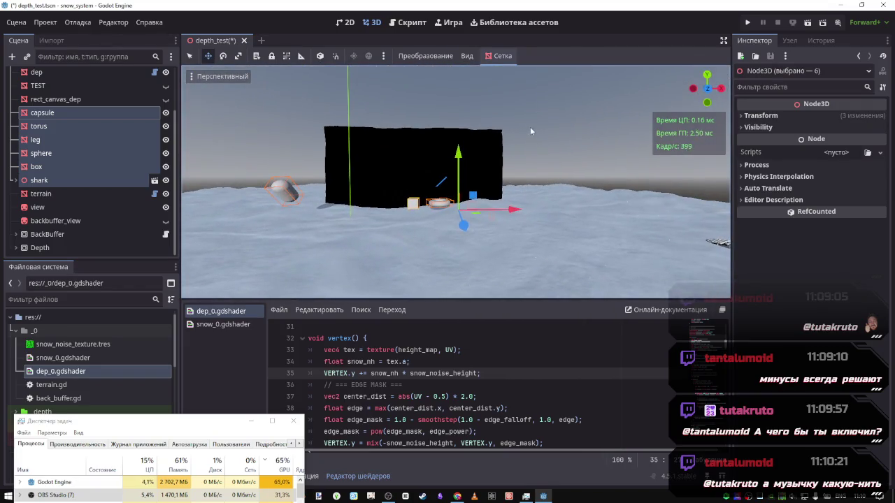
pyautogui.moveTo(461, 156); pyautogui.dragTo(458, 164)
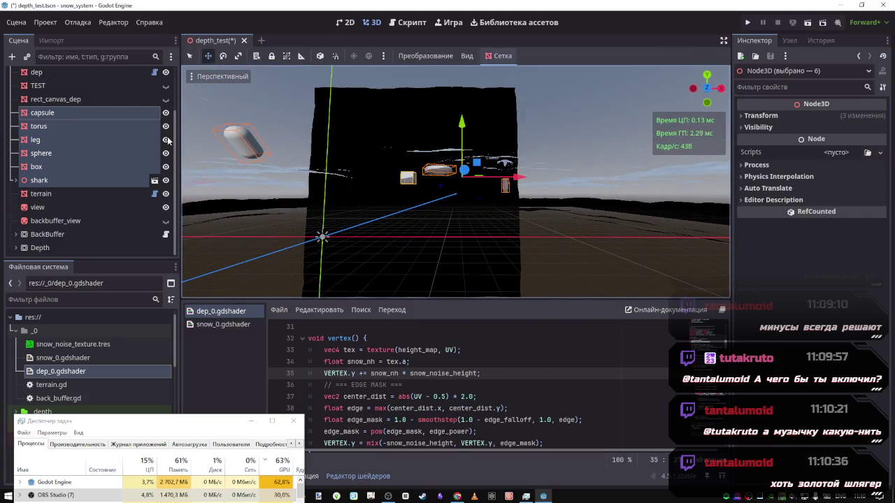
pyautogui.click(65, 113)
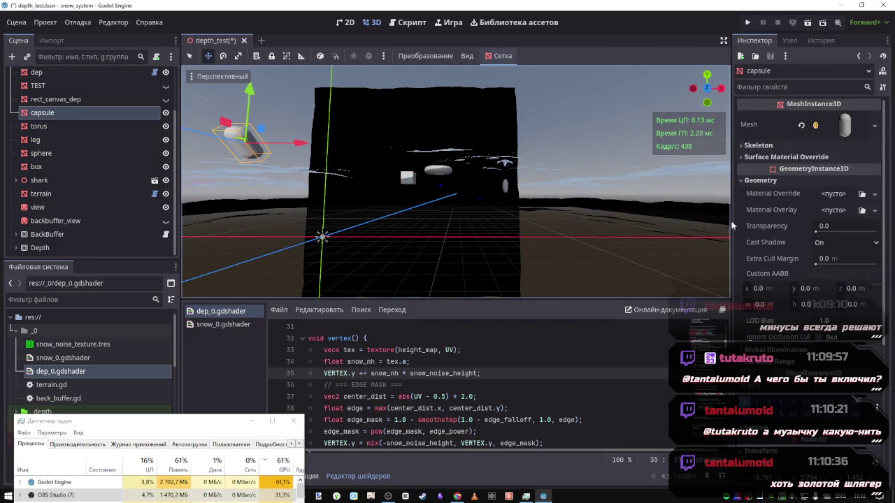
pyautogui.scroll(-3, 763, 290)
pyautogui.scroll(-2, 762, 287)
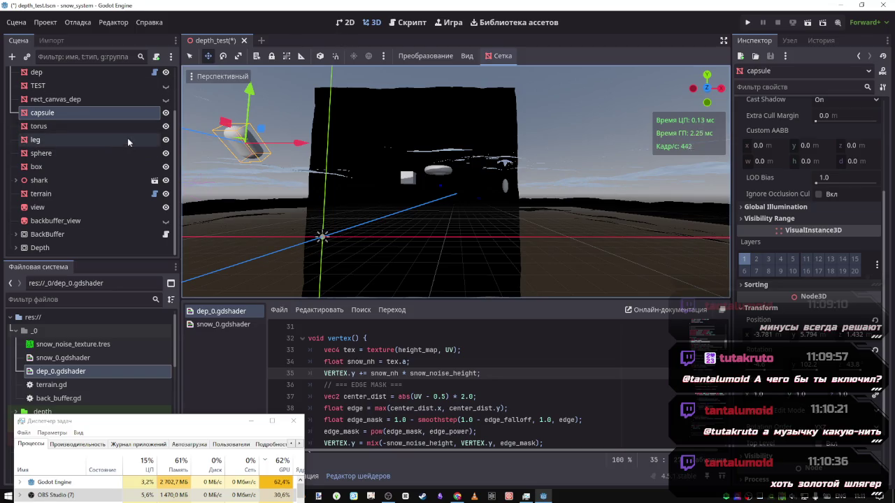
# Save the scene, then select the box and lower it about 1.2 units
pyautogui.hotkey('ctrl', 's')
pyautogui.moveTo(447, 168); pyautogui.dragTo(388, 197)
pyautogui.click(423, 163)
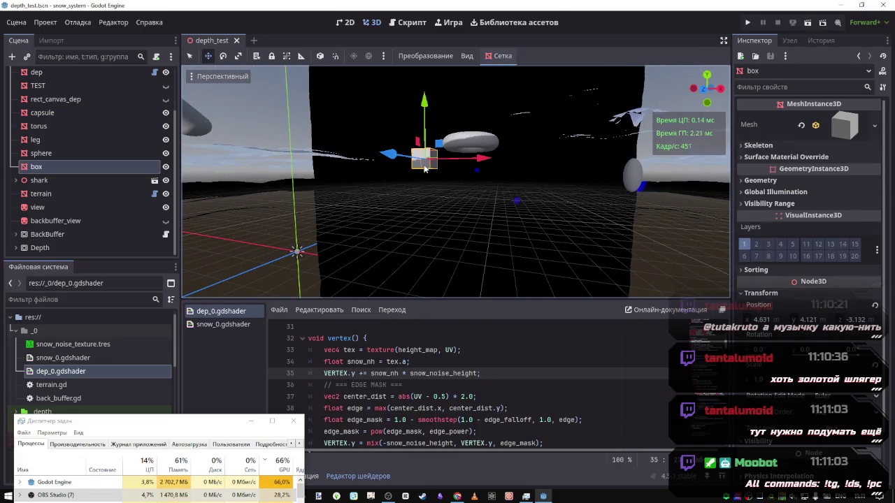
pyautogui.moveTo(424, 102)
pyautogui.mouseDown()
pyautogui.moveTo(422, 134)
pyautogui.moveTo(423, 126)
pyautogui.mouseUp()
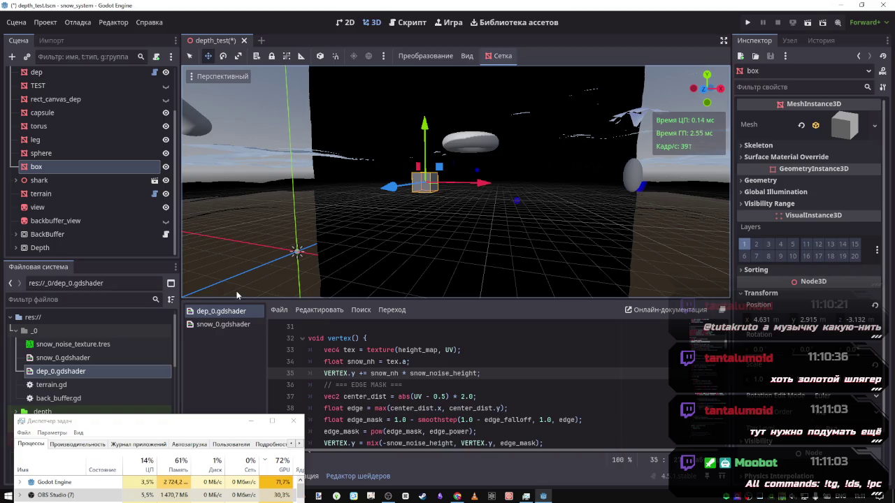
# Check the terrain's properties, then nudge the box slightly lower onto the snow
pyautogui.click(42, 193)
pyautogui.scroll(-10, 877, 408)
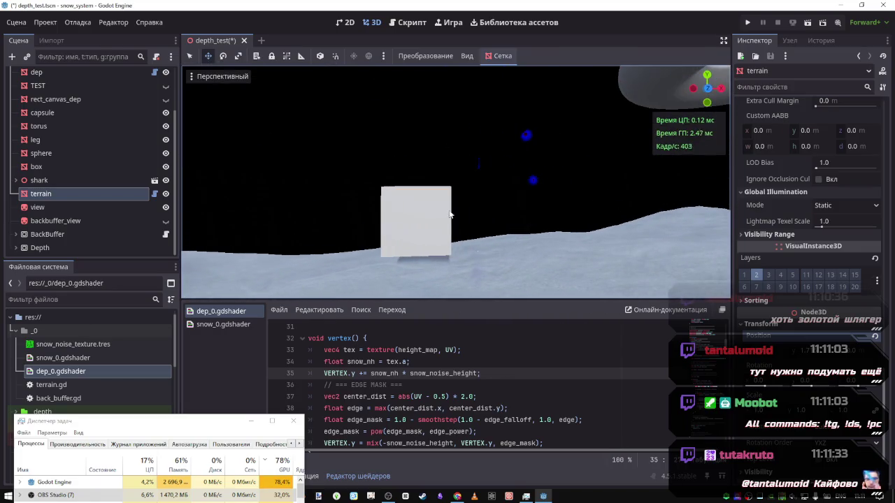
pyautogui.click(429, 224)
pyautogui.moveTo(420, 158)
pyautogui.mouseDown()
pyautogui.moveTo(421, 172)
pyautogui.moveTo(422, 144)
pyautogui.moveTo(423, 167)
pyautogui.moveTo(423, 155)
pyautogui.mouseUp()
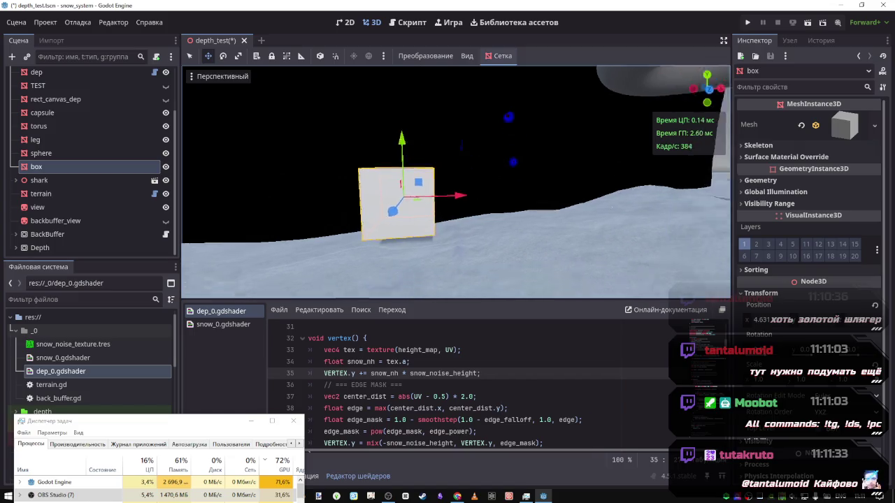
pyautogui.scroll(-3, 456, 182)
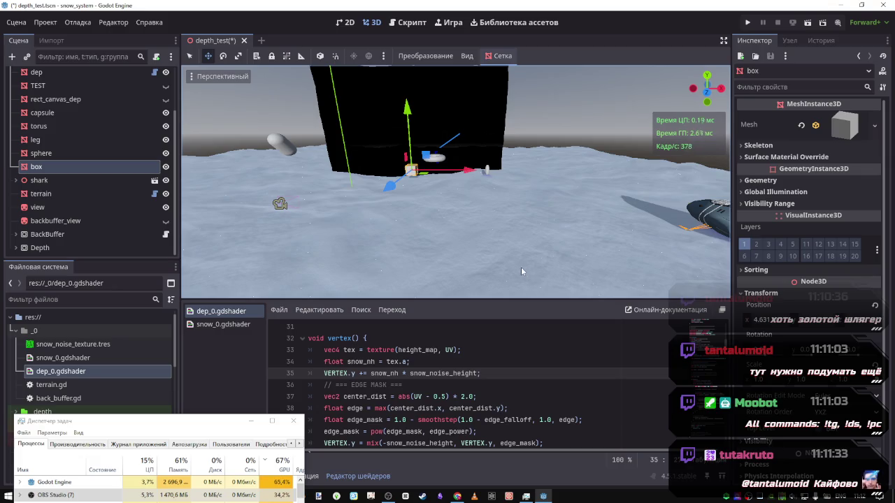
# Fly the view around the shark and terrain to confirm the box rests on the snow
pyautogui.rightClick(510, 281)
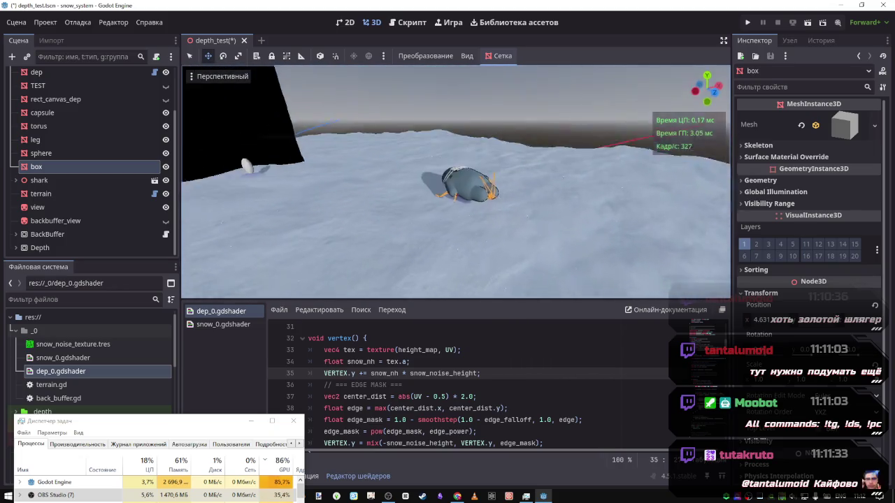
pyautogui.press('w')
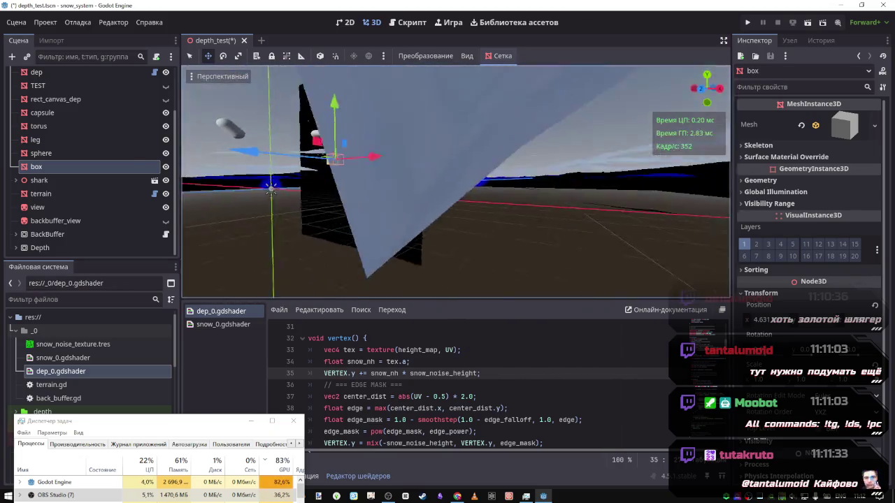
pyautogui.press('w')
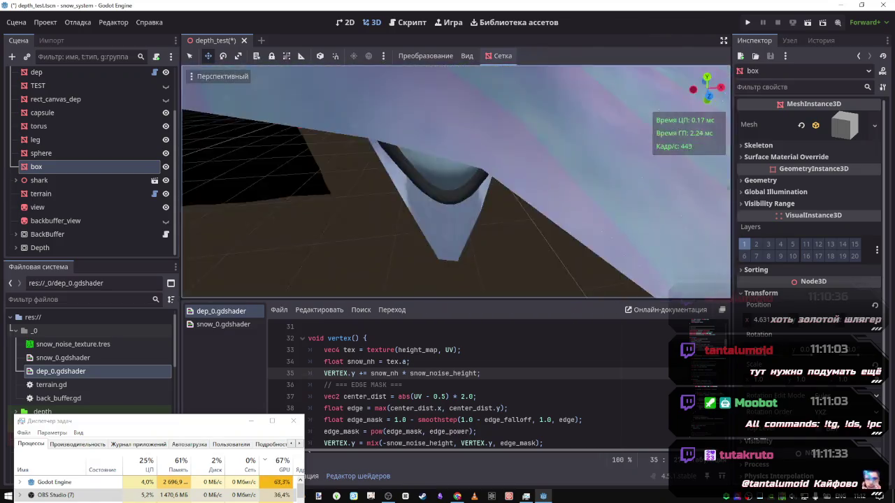
pyautogui.press('w')
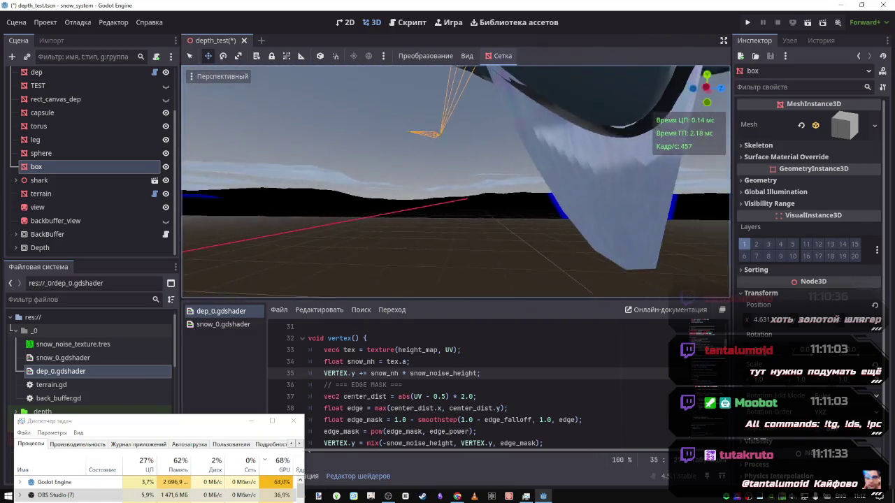
pyautogui.press('w')
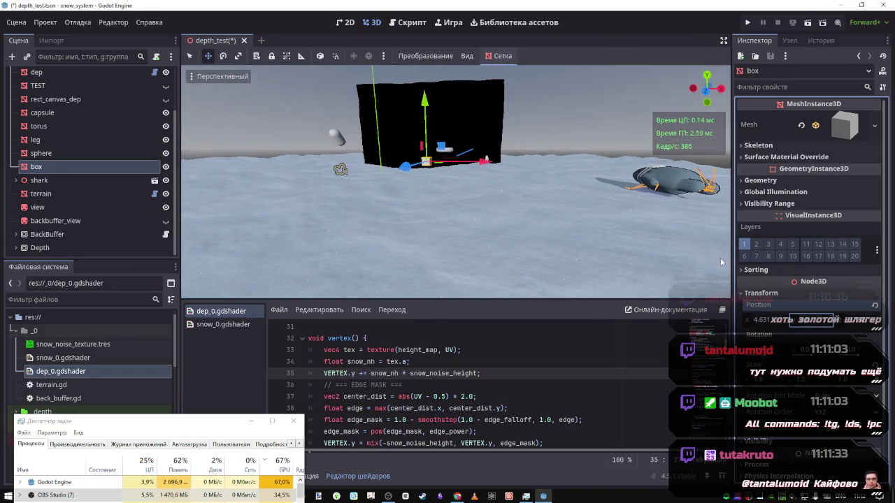
pyautogui.click(65, 191)
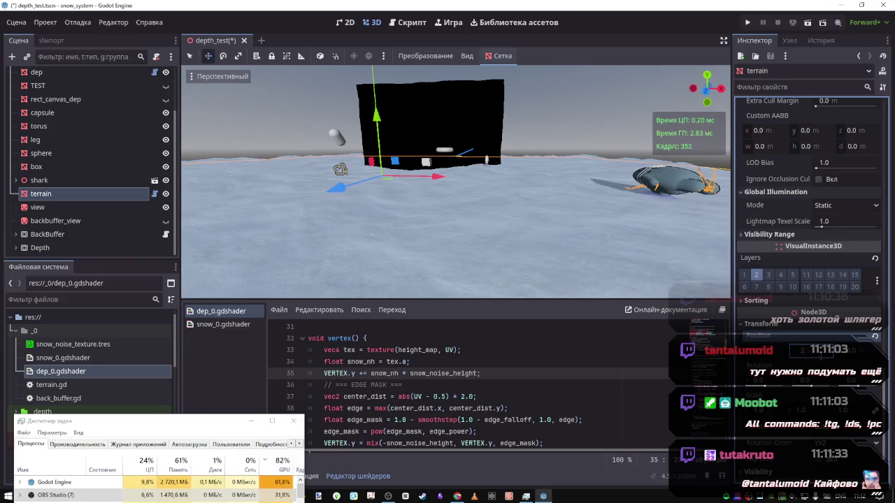
pyautogui.press('w')
pyautogui.press('w')
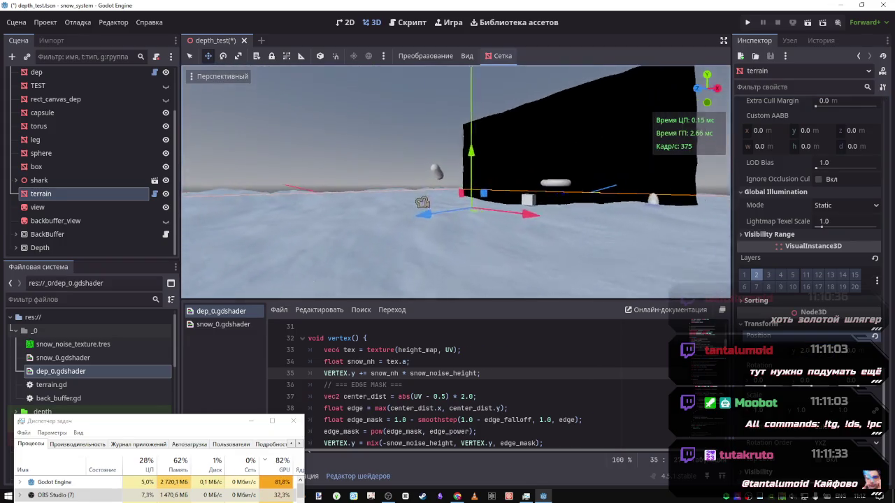
pyautogui.press('w')
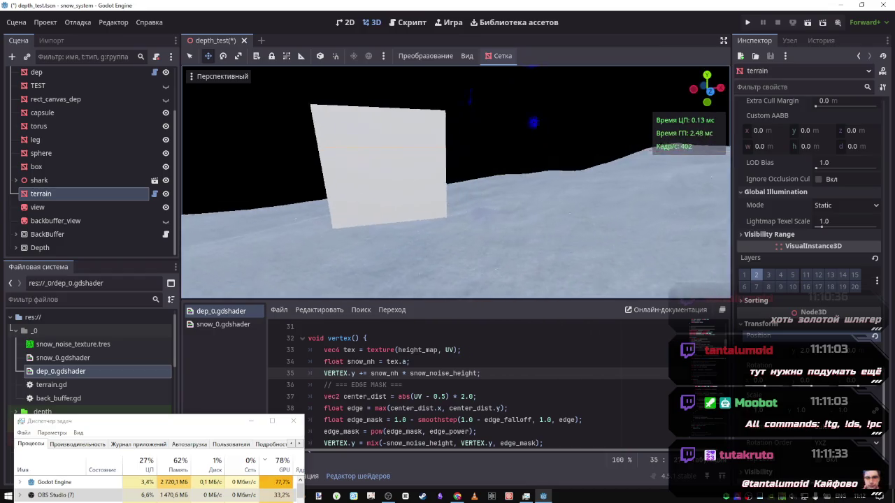
pyautogui.press('w')
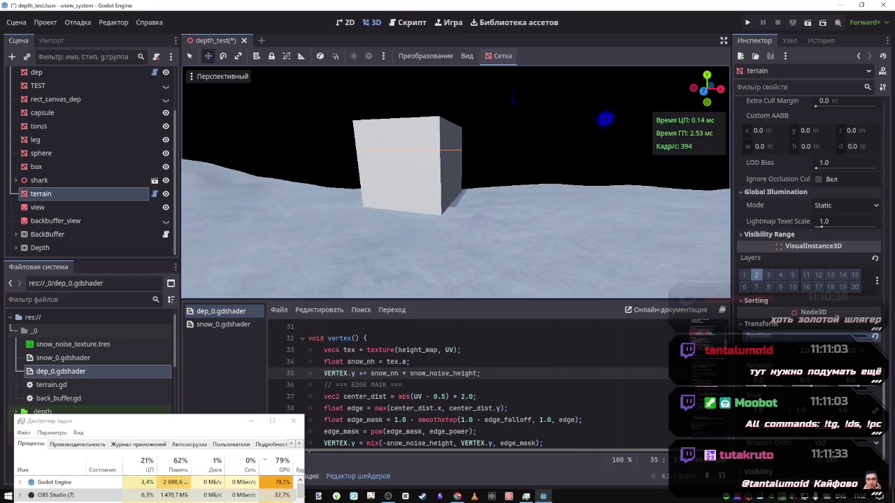
pyautogui.press('s')
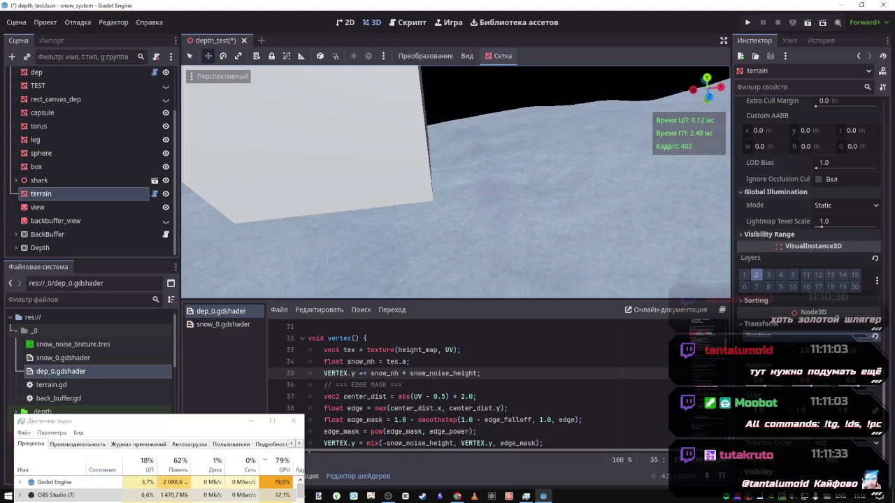
pyautogui.click(450, 184)
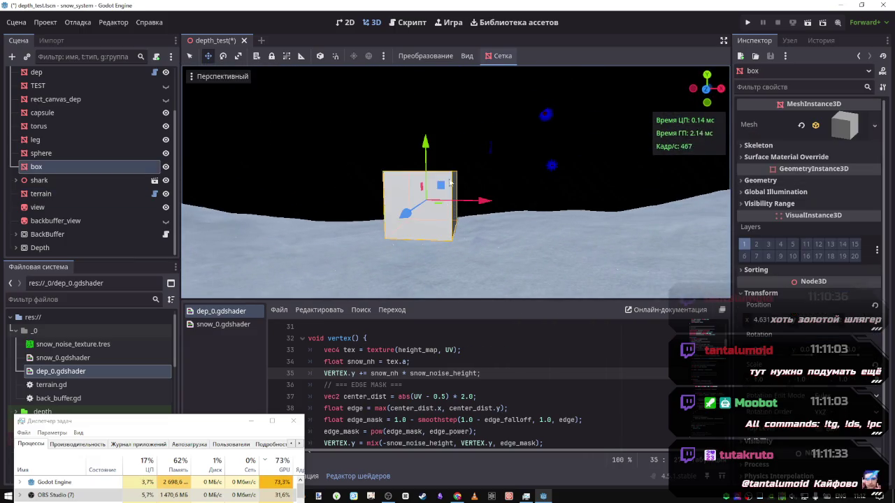
# Fine-tune the box's height, then apply a new terrain position to raise the snow surface
pyautogui.moveTo(426, 143); pyautogui.dragTo(425, 148)
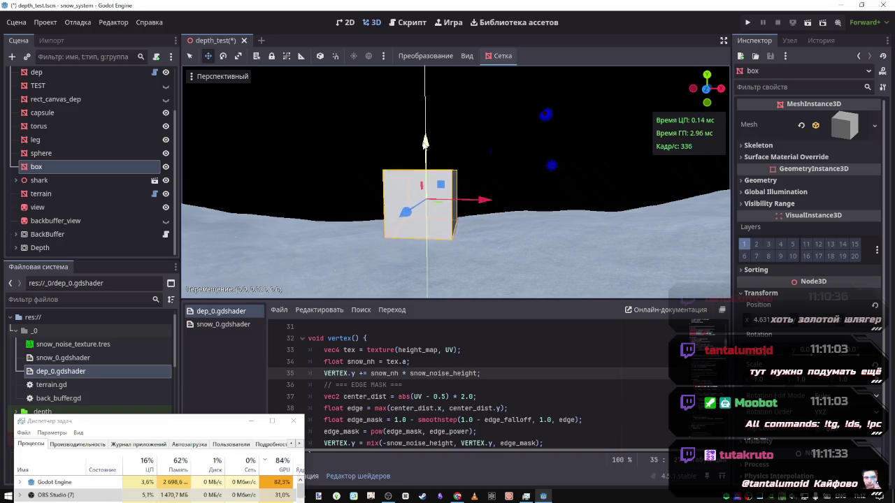
pyautogui.moveTo(428, 162)
pyautogui.mouseDown()
pyautogui.moveTo(427, 106)
pyautogui.moveTo(427, 159)
pyautogui.moveTo(427, 123)
pyautogui.moveTo(433, 155)
pyautogui.moveTo(438, 134)
pyautogui.mouseUp()
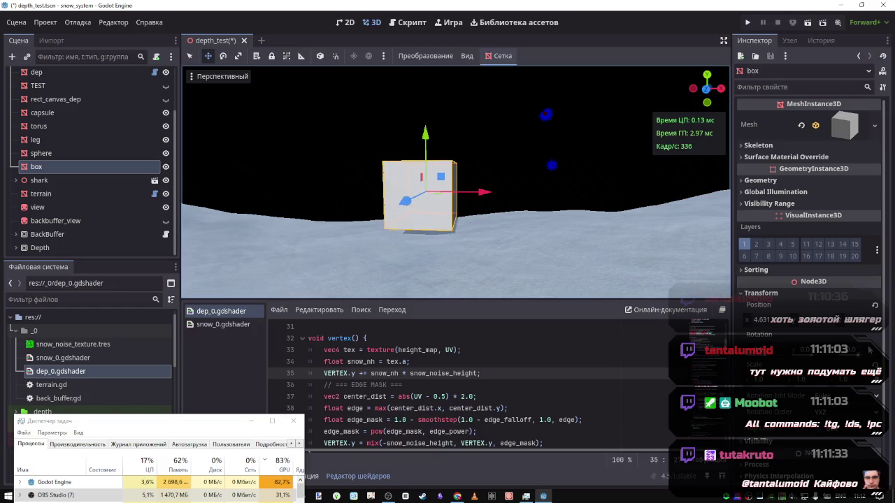
pyautogui.click(802, 320)
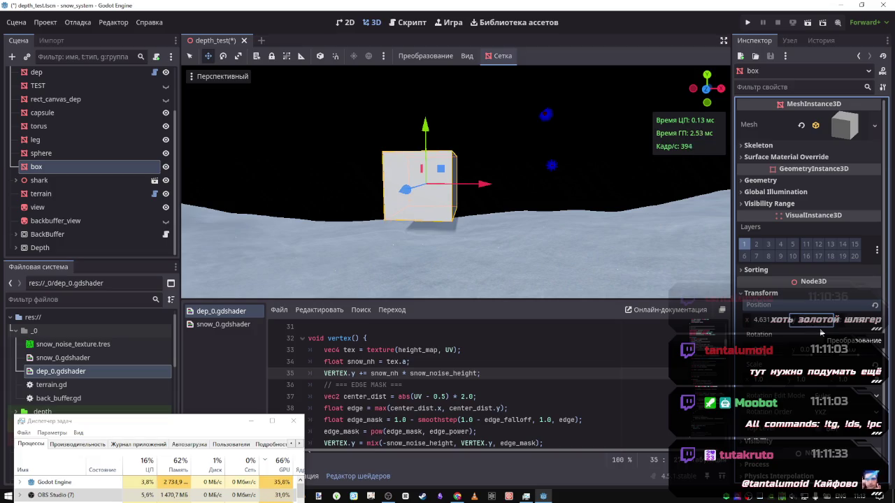
pyautogui.click(40, 193)
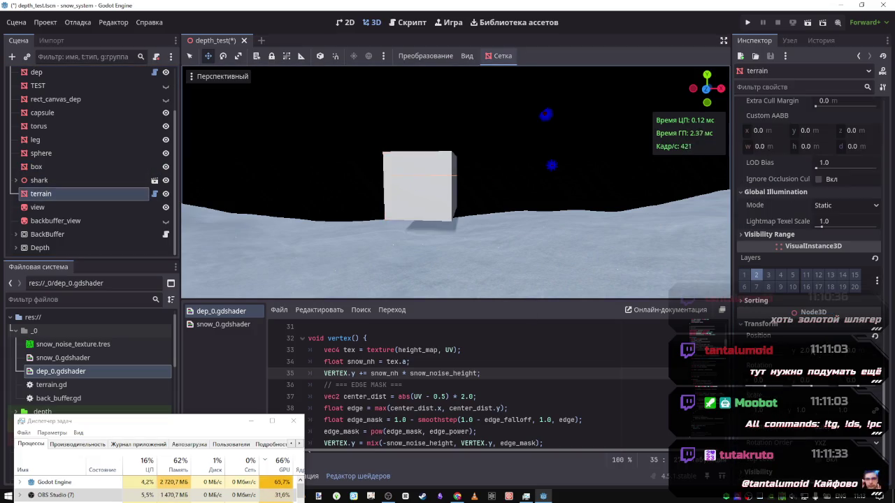
pyautogui.click(800, 349)
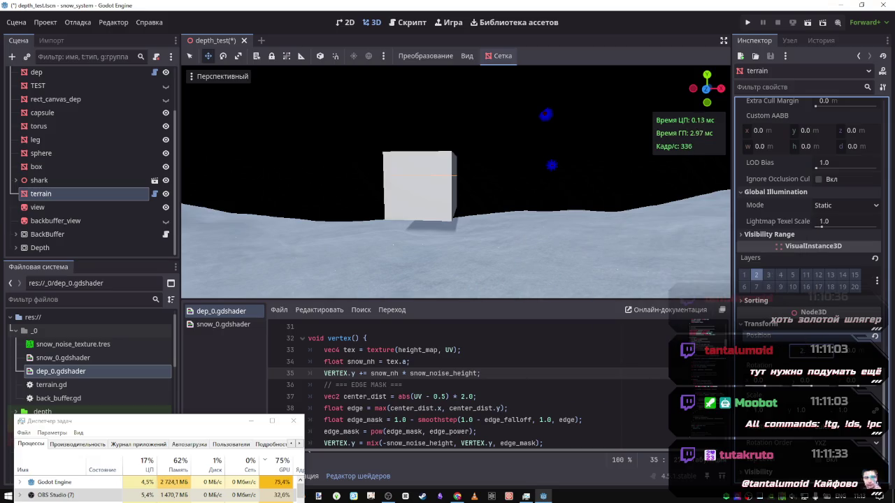
pyautogui.press('Return')
# Lower the box half a unit, shift it along X, save the scene, and select terrain
pyautogui.click(418, 185)
pyautogui.moveTo(424, 155)
pyautogui.mouseDown()
pyautogui.moveTo(425, 134)
pyautogui.moveTo(428, 168)
pyautogui.moveTo(432, 133)
pyautogui.moveTo(432, 177)
pyautogui.moveTo(432, 162)
pyautogui.mouseUp()
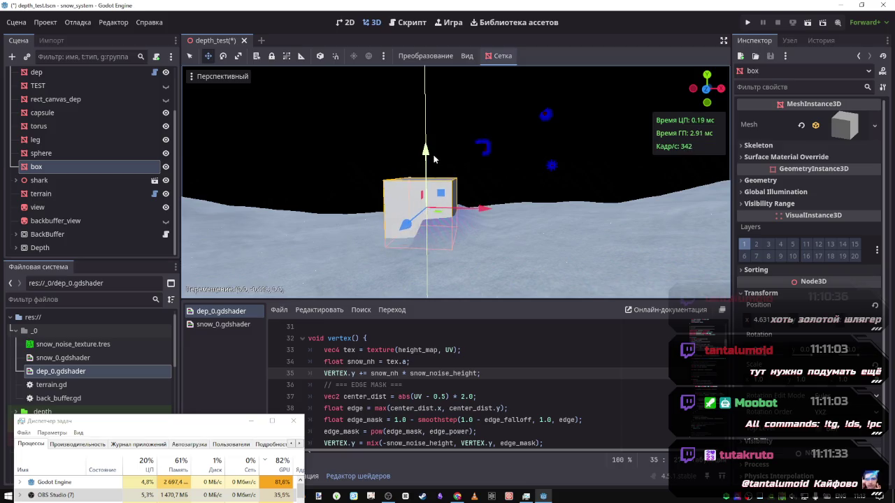
pyautogui.moveTo(481, 206)
pyautogui.mouseDown()
pyautogui.moveTo(553, 234)
pyautogui.moveTo(636, 236)
pyautogui.moveTo(266, 218)
pyautogui.moveTo(294, 213)
pyautogui.moveTo(287, 210)
pyautogui.moveTo(154, 210)
pyautogui.moveTo(185, 220)
pyautogui.mouseUp()
pyautogui.moveTo(404, 255)
pyautogui.mouseDown()
pyautogui.moveTo(612, 263)
pyautogui.moveTo(434, 259)
pyautogui.moveTo(443, 266)
pyautogui.moveTo(455, 266)
pyautogui.moveTo(412, 241)
pyautogui.mouseUp()
pyautogui.hotkey('ctrl', 's')
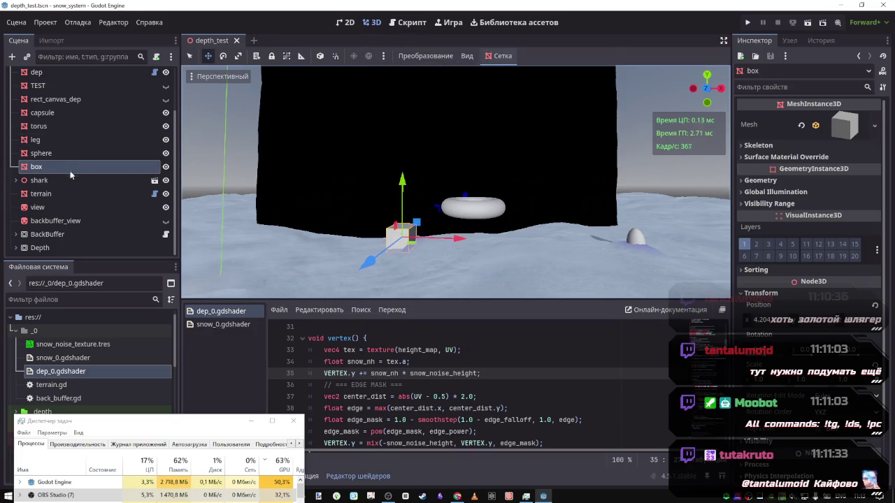
pyautogui.click(70, 194)
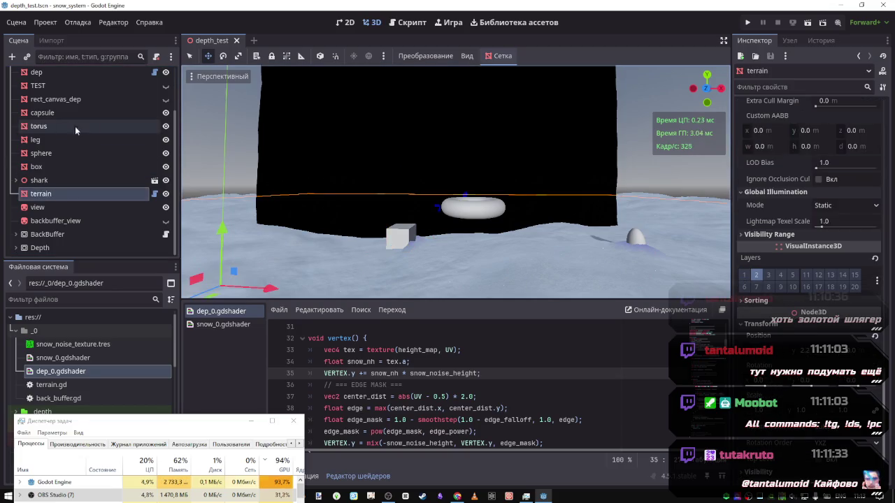
pyautogui.click(403, 23)
pyautogui.scroll(5, 481, 157)
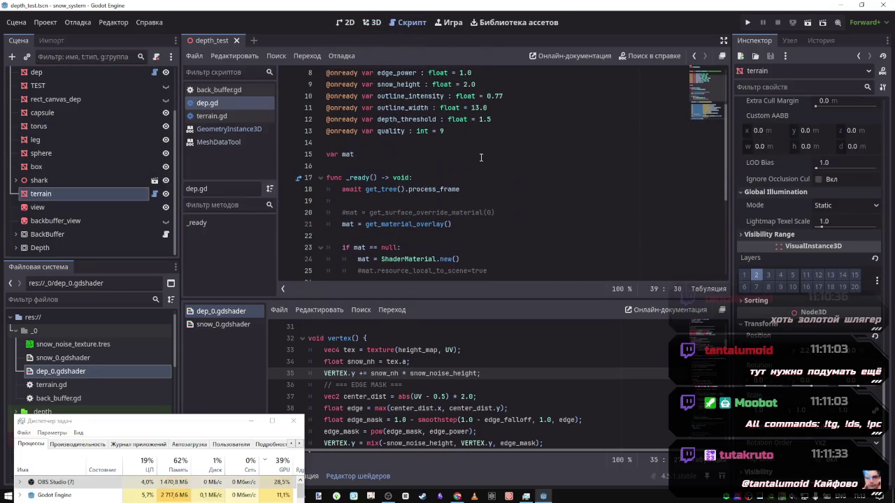
pyautogui.scroll(3, 479, 159)
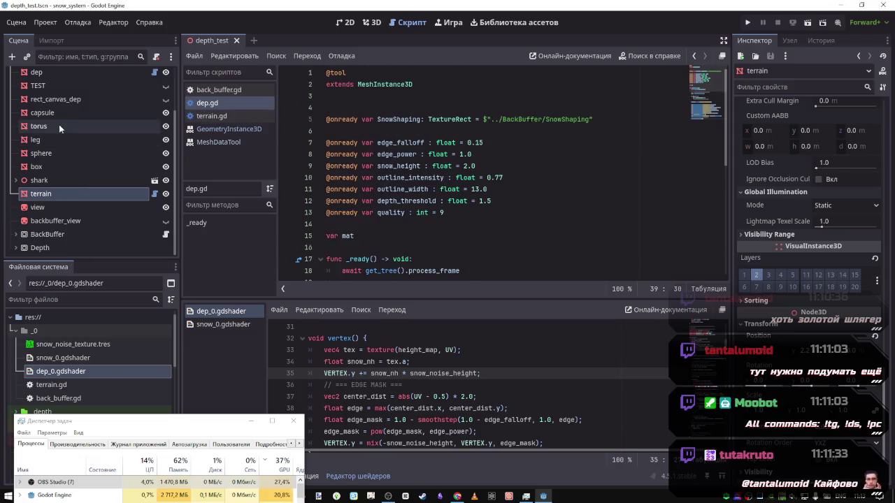
pyautogui.click(60, 72)
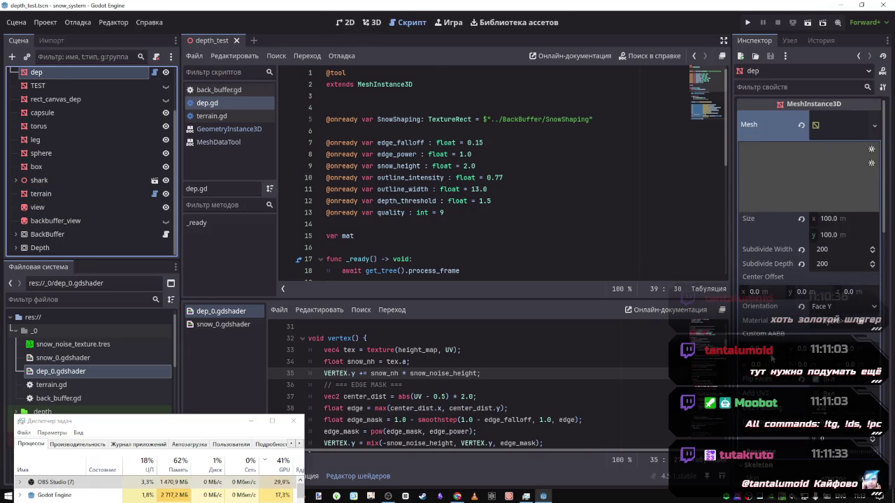
pyautogui.scroll(-10, 811, 175)
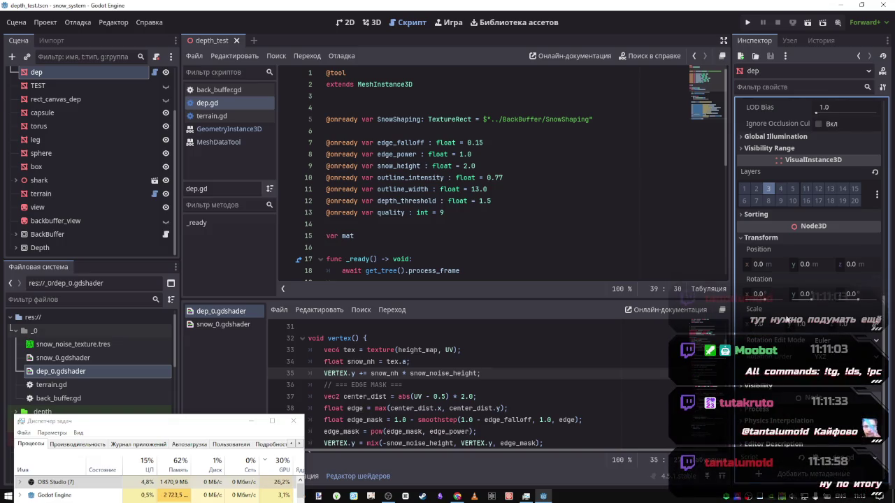
pyautogui.moveTo(787, 320)
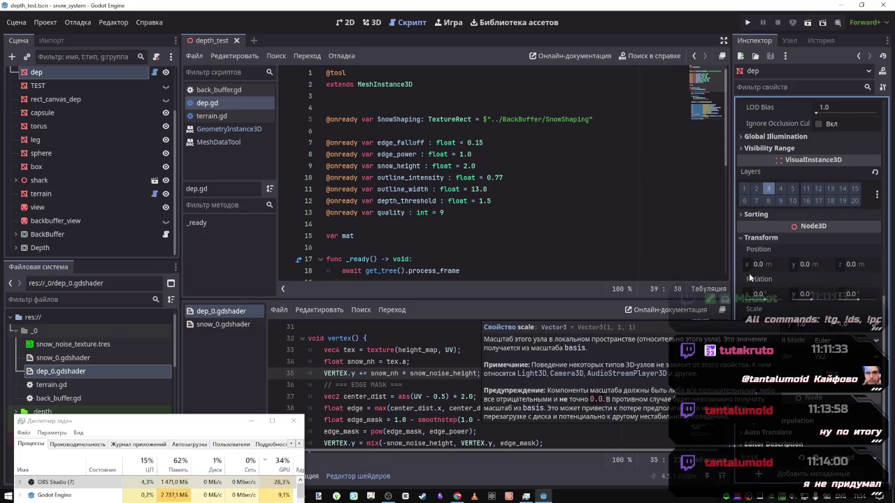
pyautogui.scroll(5, 885, 278)
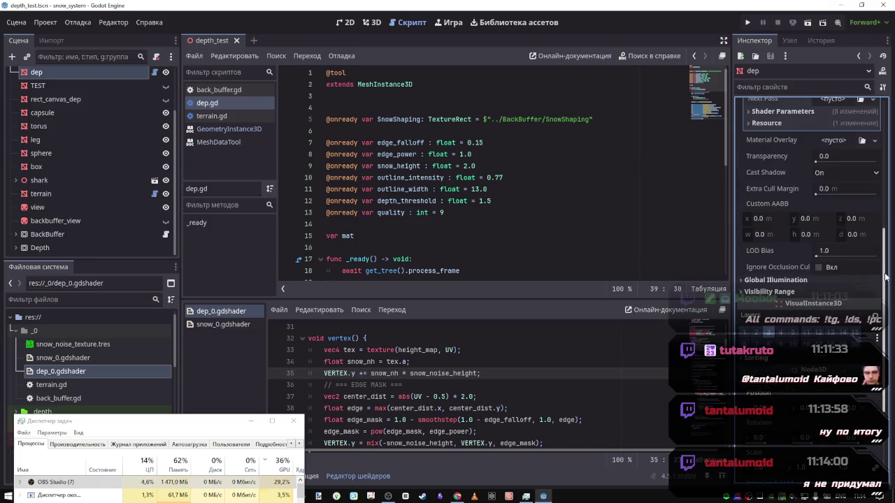
pyautogui.scroll(1, 884, 277)
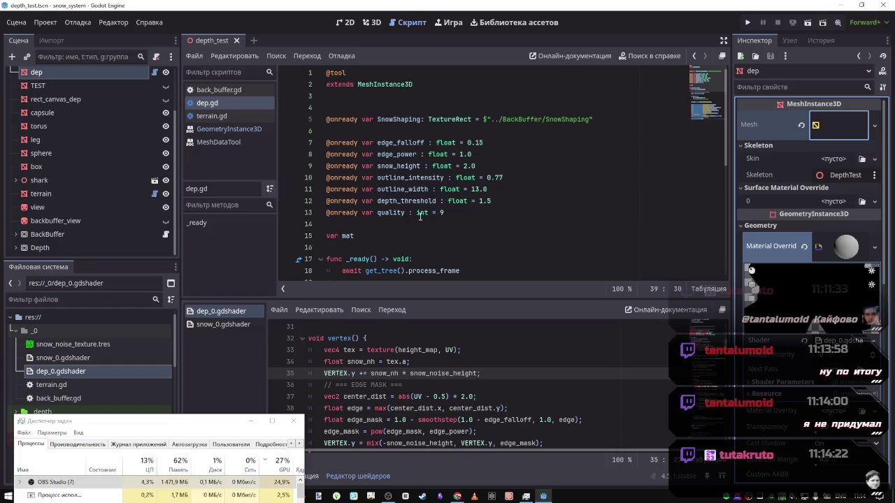
pyautogui.click(206, 120)
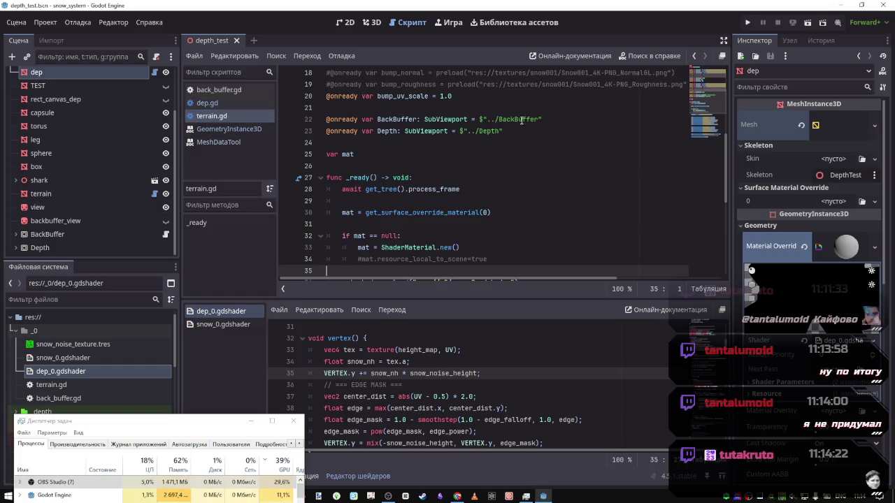
pyautogui.scroll(-5, 777, 343)
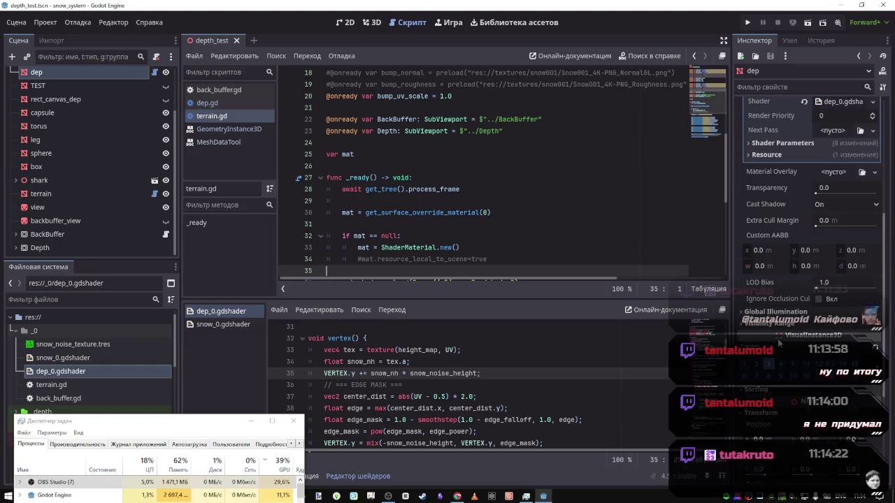
pyautogui.click(371, 23)
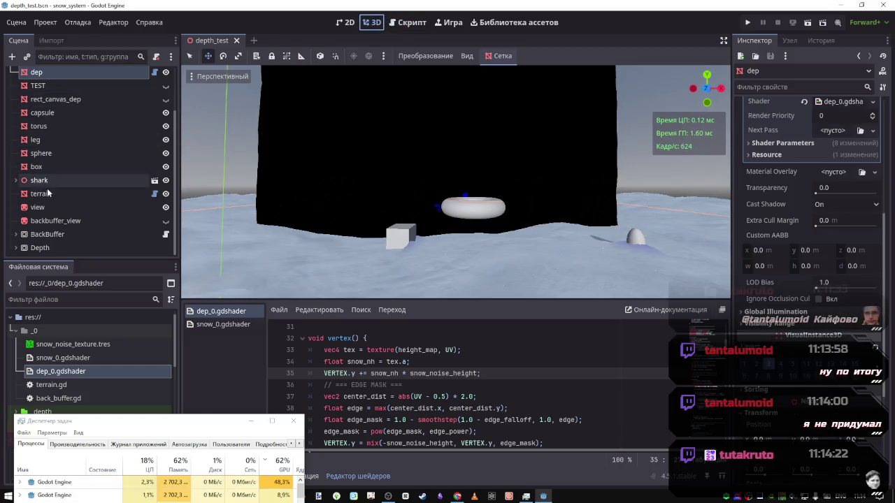
# Revert the terrain's Transform Position to the origin
pyautogui.click(84, 194)
pyautogui.scroll(-2, 803, 244)
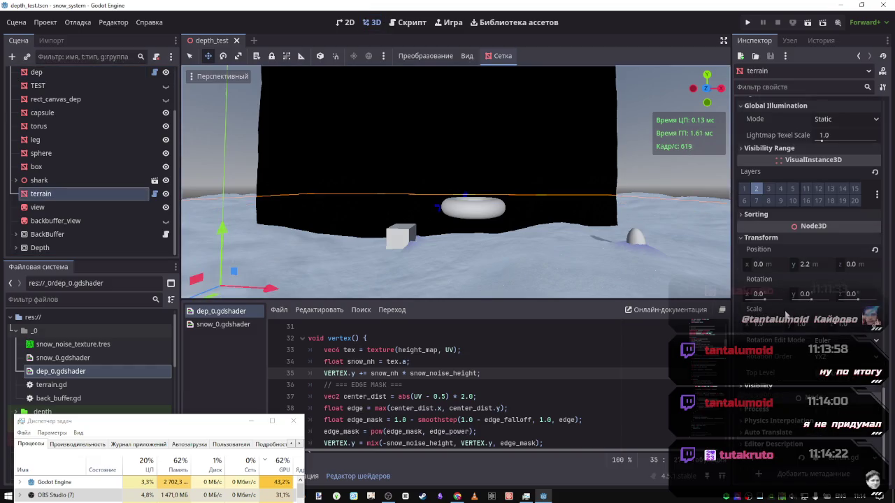
pyautogui.click(875, 249)
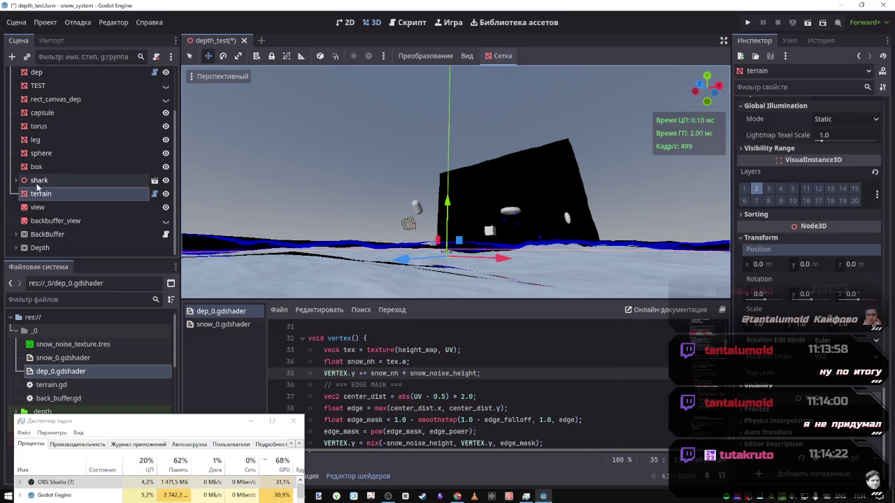
# Expand the Depth node and select its Camera3D to show the depth camera's settings
pyautogui.click(46, 74)
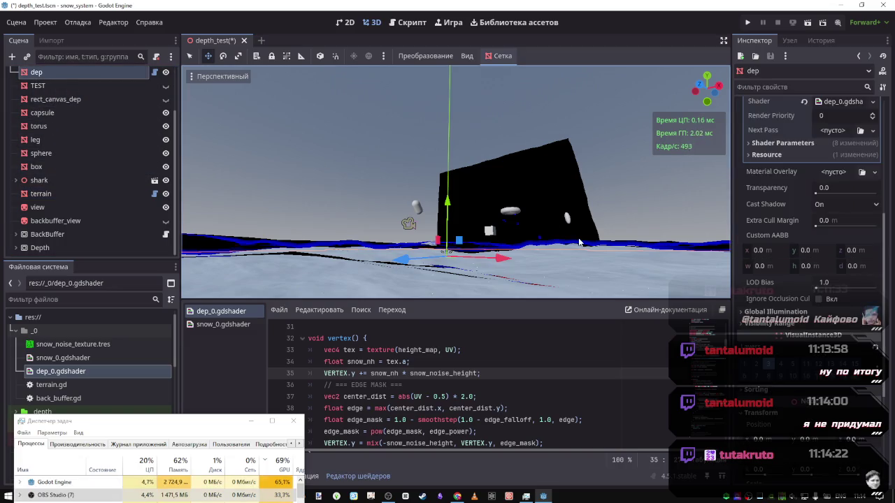
pyautogui.scroll(-3, 812, 373)
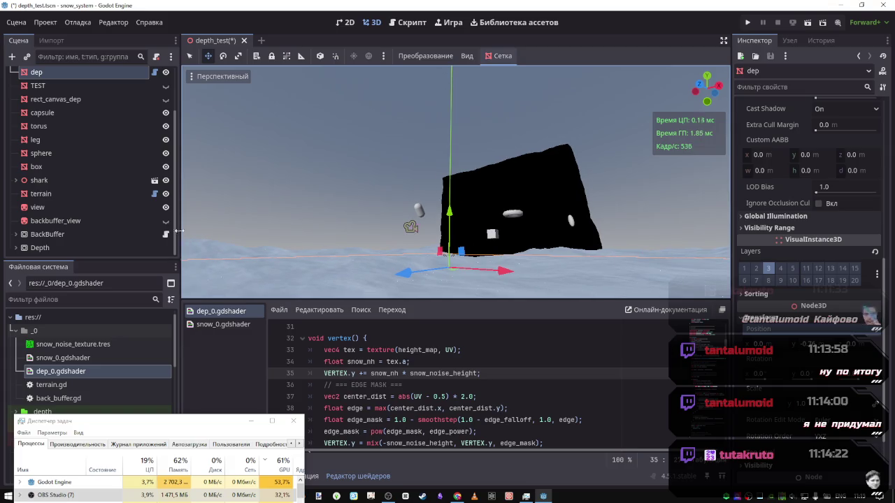
pyautogui.click(43, 234)
pyautogui.click(16, 247)
pyautogui.scroll(-2, 45, 238)
pyautogui.click(46, 235)
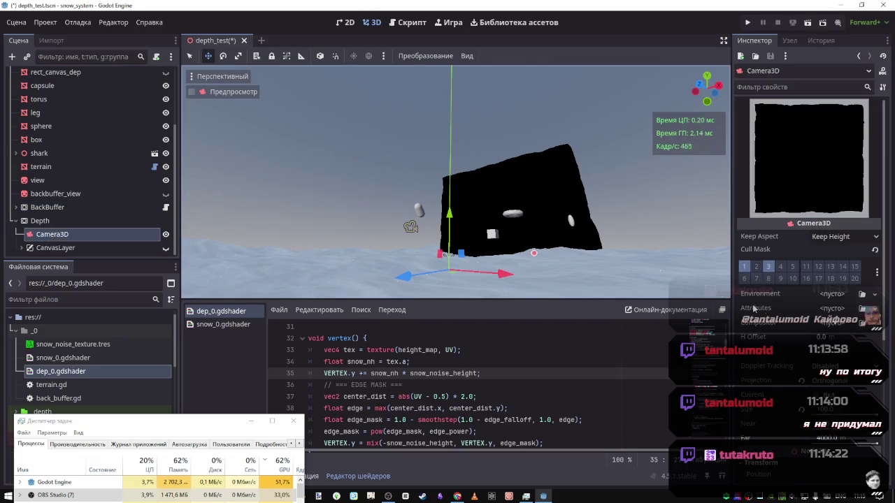
pyautogui.scroll(-2, 785, 336)
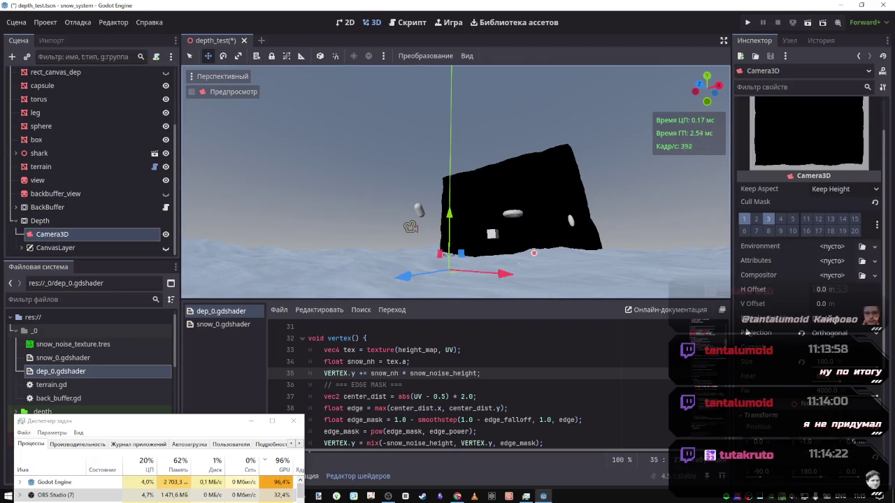
pyautogui.scroll(-2, 746, 333)
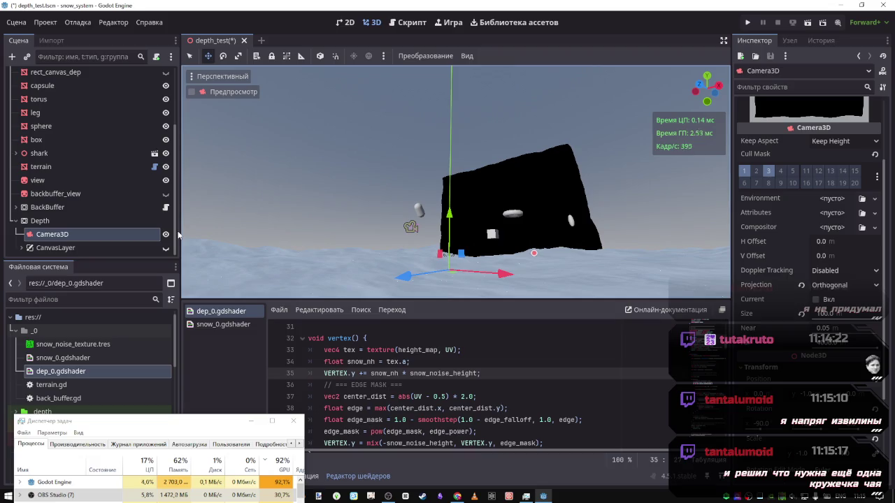
pyautogui.scroll(3, 52, 224)
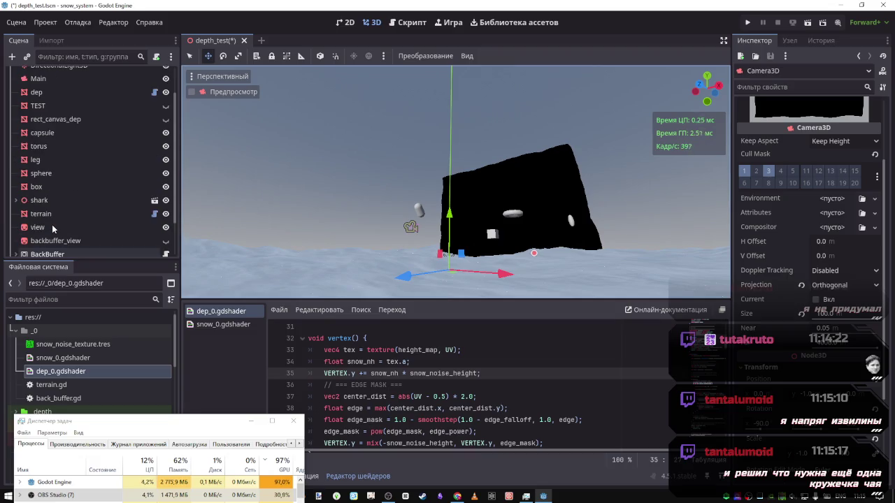
pyautogui.scroll(-3, 80, 246)
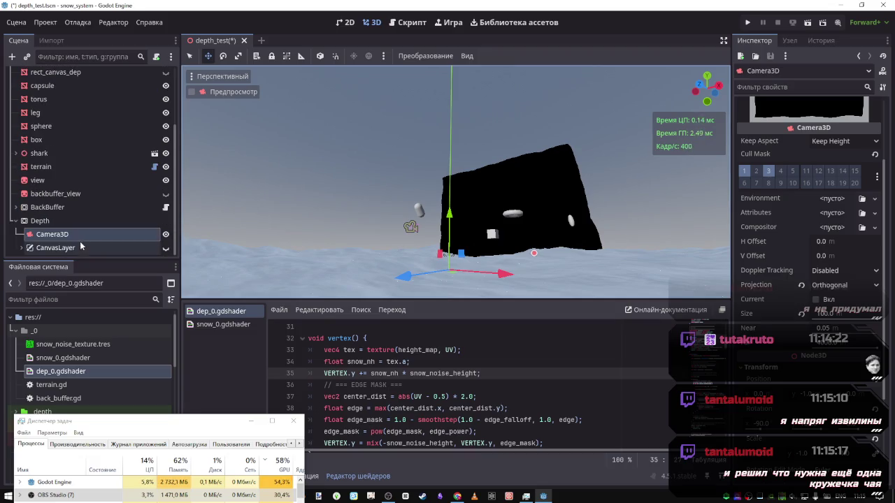
pyautogui.scroll(-3, 769, 343)
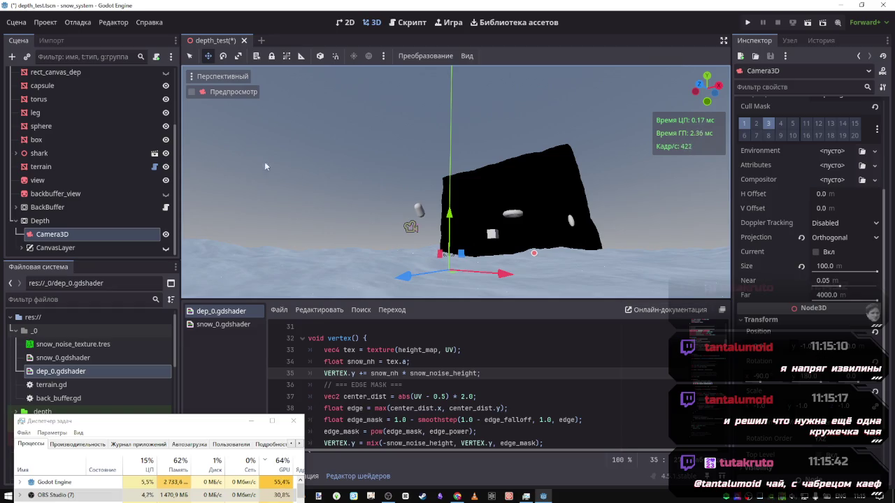
pyautogui.scroll(5, 56, 144)
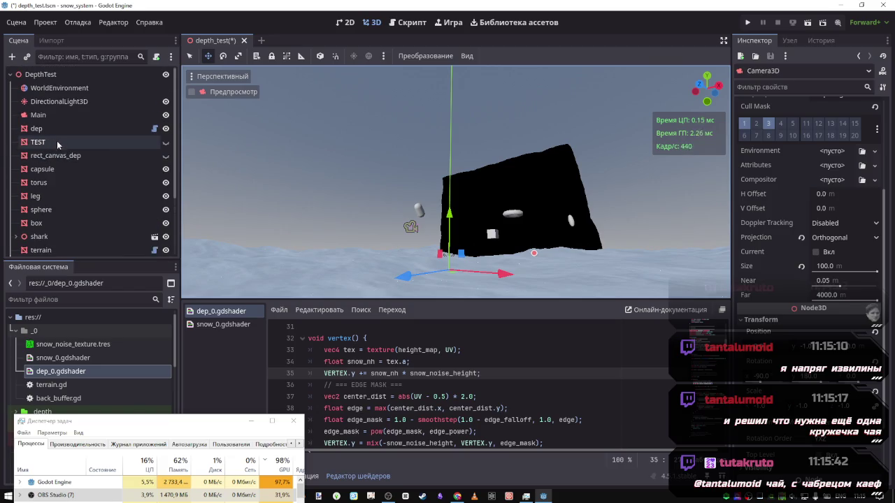
# Select the terrain and set its Position Y to 2.2 m
pyautogui.click(42, 128)
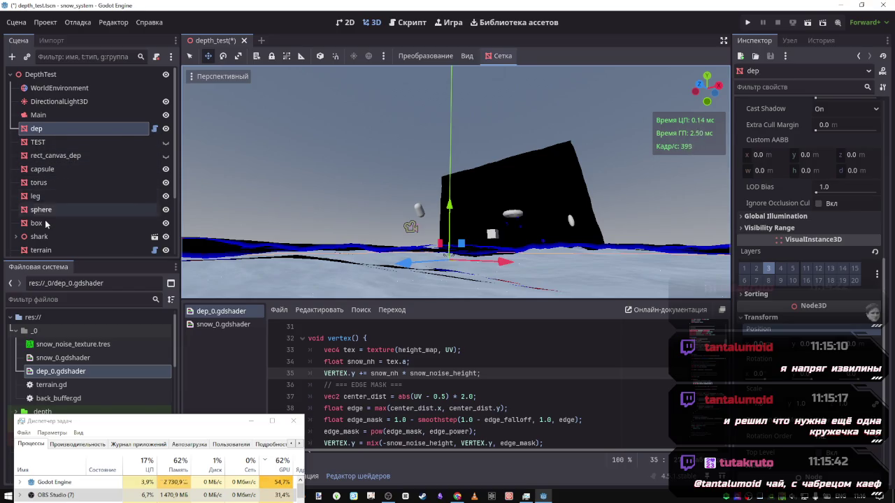
pyautogui.click(41, 249)
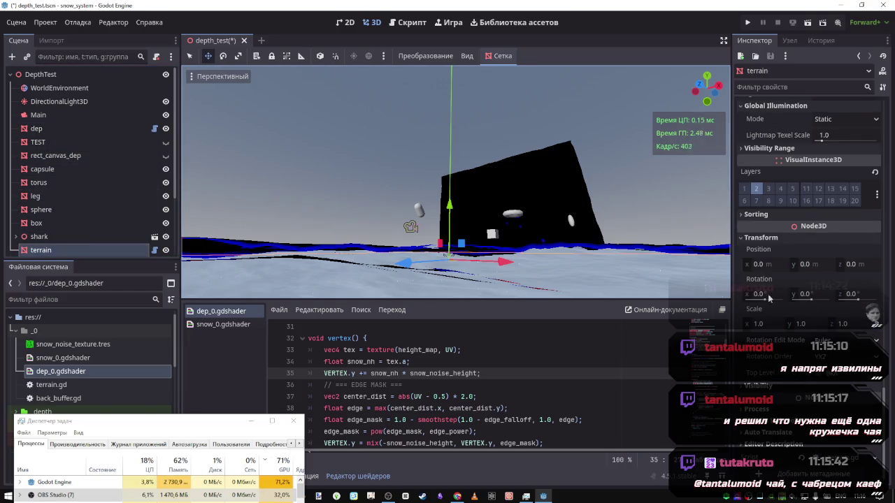
pyautogui.moveTo(807, 266); pyautogui.dragTo(827, 266)
pyautogui.doubleClick(811, 266)
pyautogui.write('2.2')
pyautogui.press('Return')
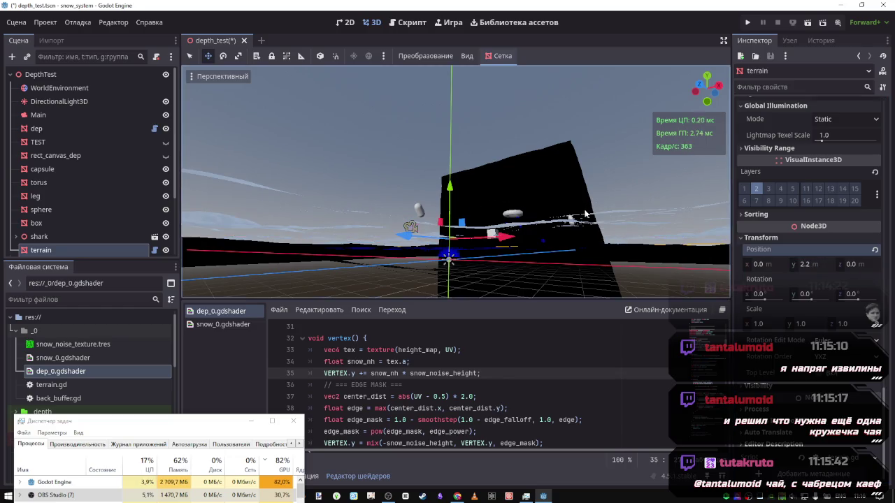
# Fly the view around and beneath the shark to check the snow surface
pyautogui.press('w')
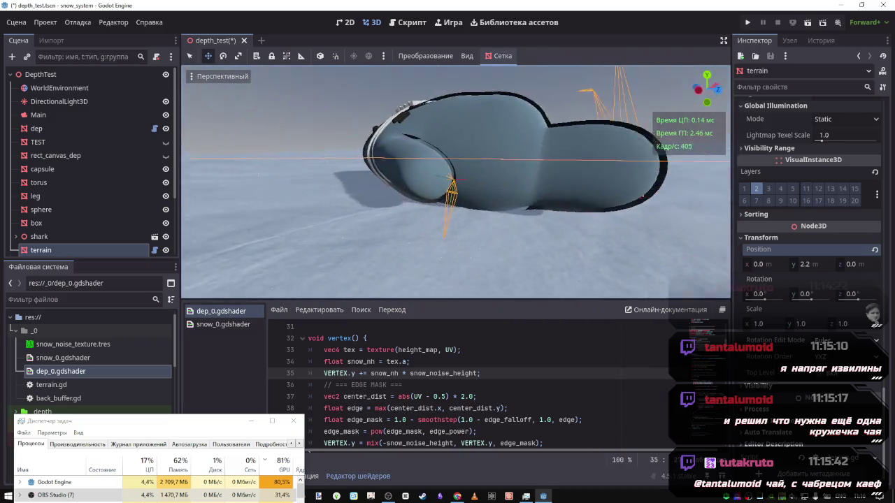
pyautogui.press('s')
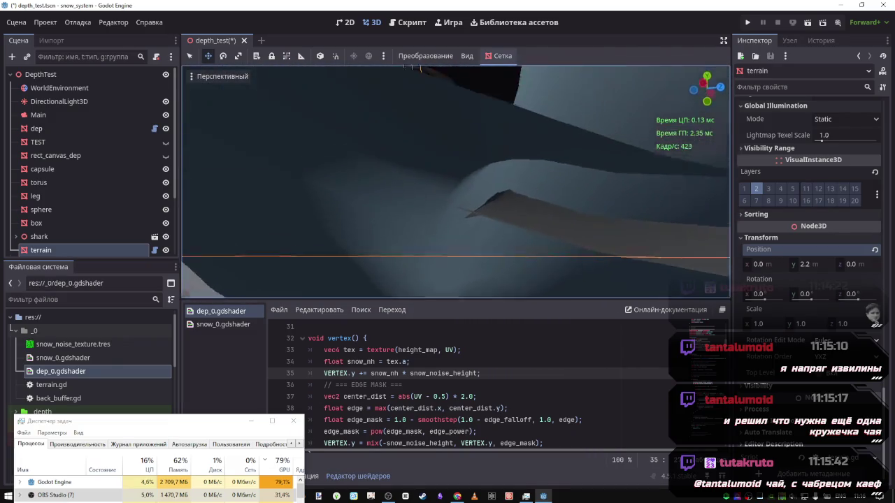
pyautogui.press('w')
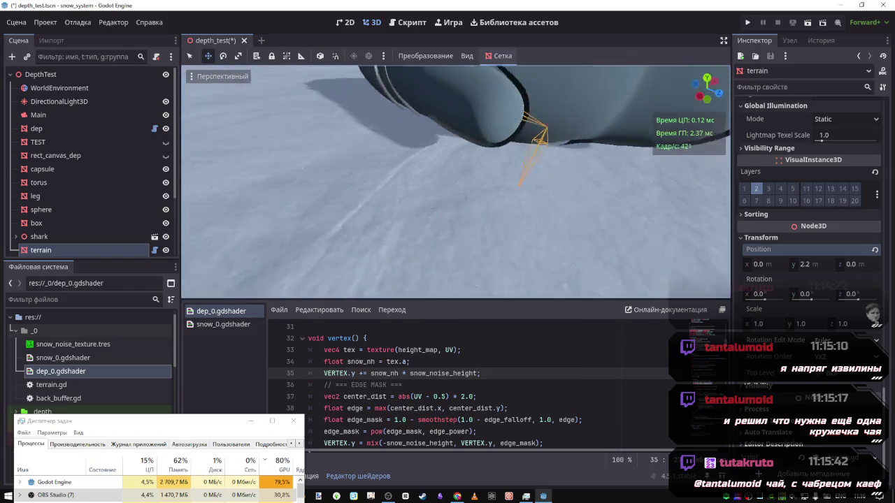
pyautogui.press('w')
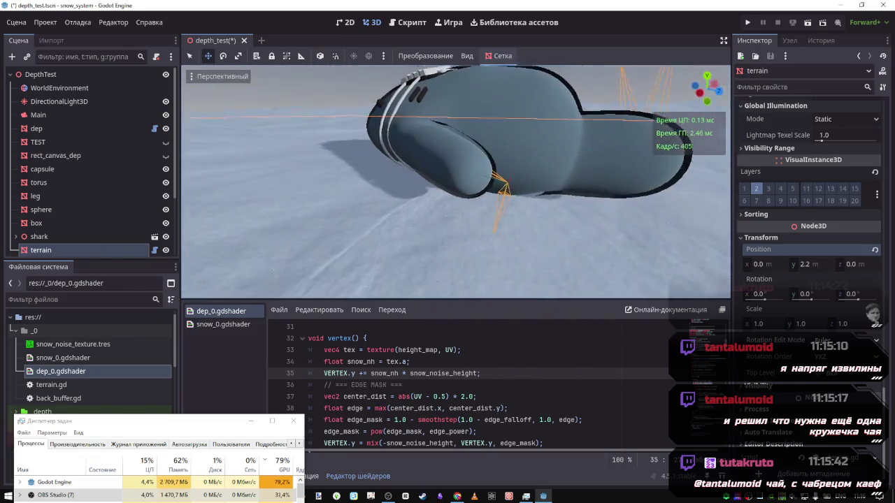
pyautogui.press('s')
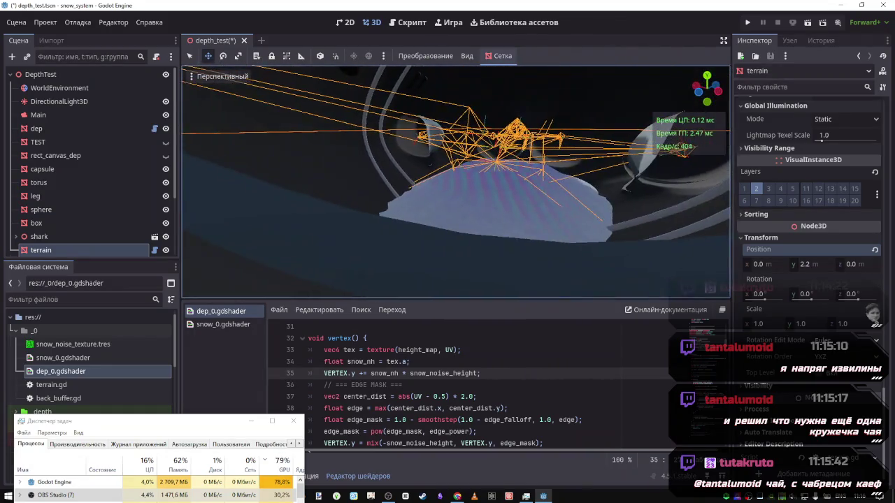
pyautogui.press('s')
pyautogui.press('w')
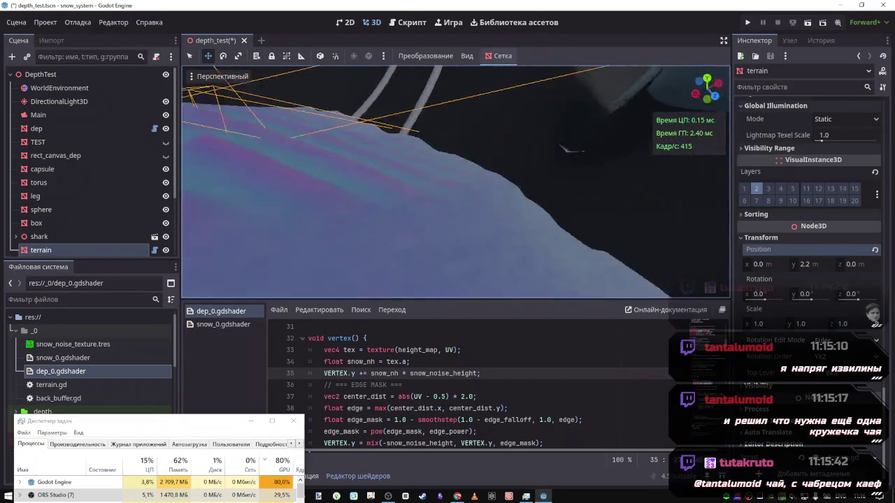
pyautogui.press('s')
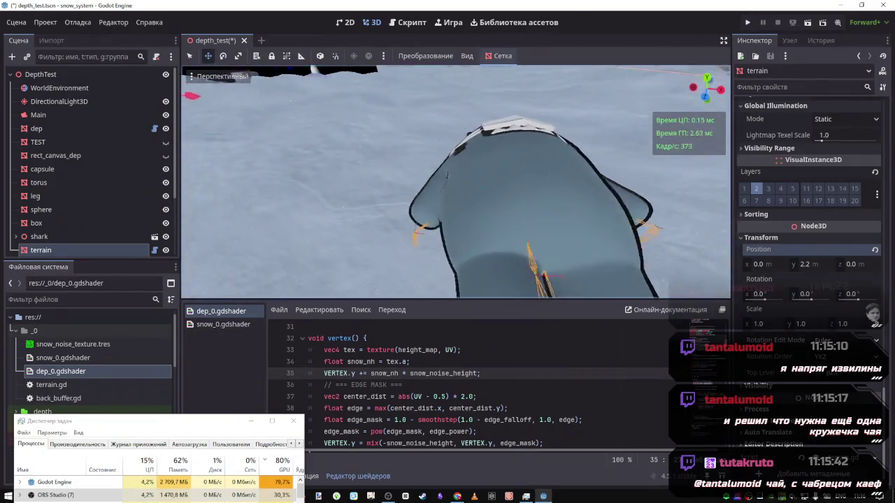
# Change the terrain's Position Y to 2.1 and save the scene
pyautogui.click(813, 265)
pyautogui.write('2.1')
pyautogui.press('Return')
pyautogui.press('s')
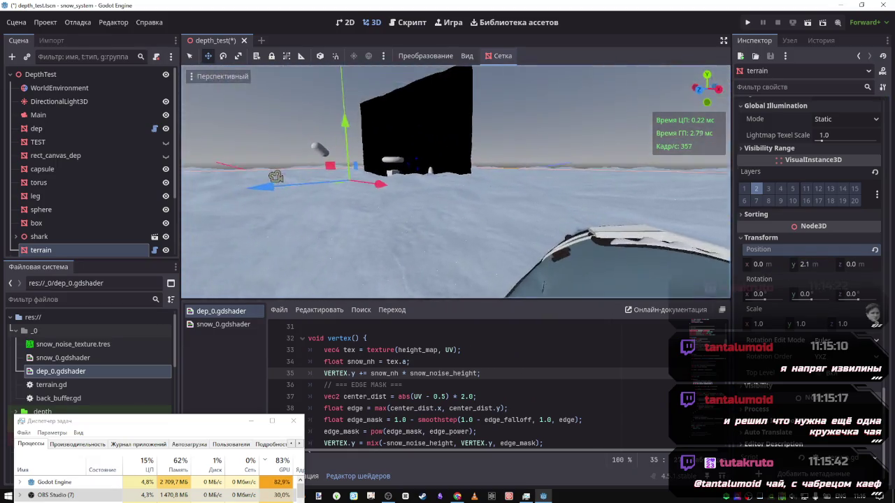
pyautogui.hotkey('ctrl', 's')
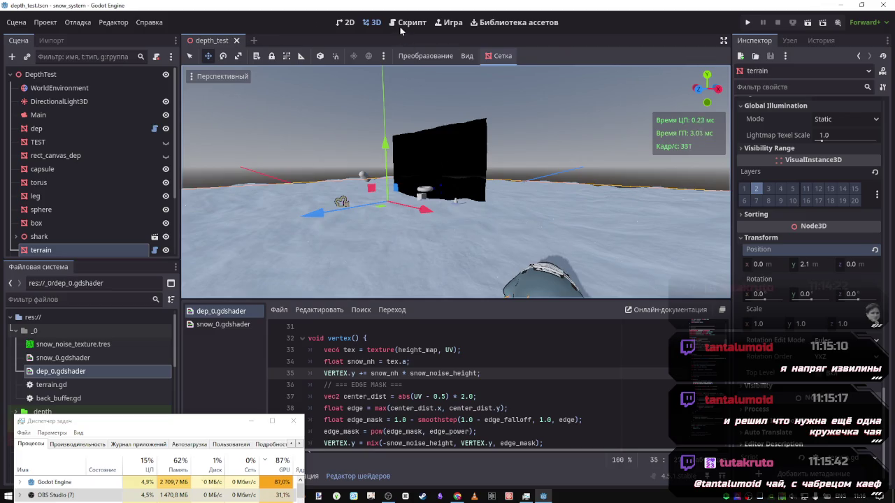
pyautogui.click(406, 24)
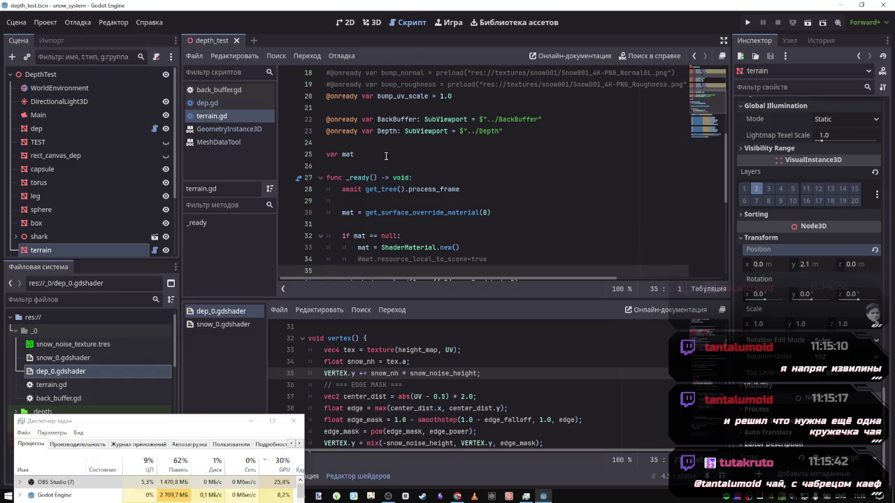
# Close the GeometryInstance3D and MeshDataTool script entries and open back_buffer.gd
pyautogui.scroll(6, 385, 156)
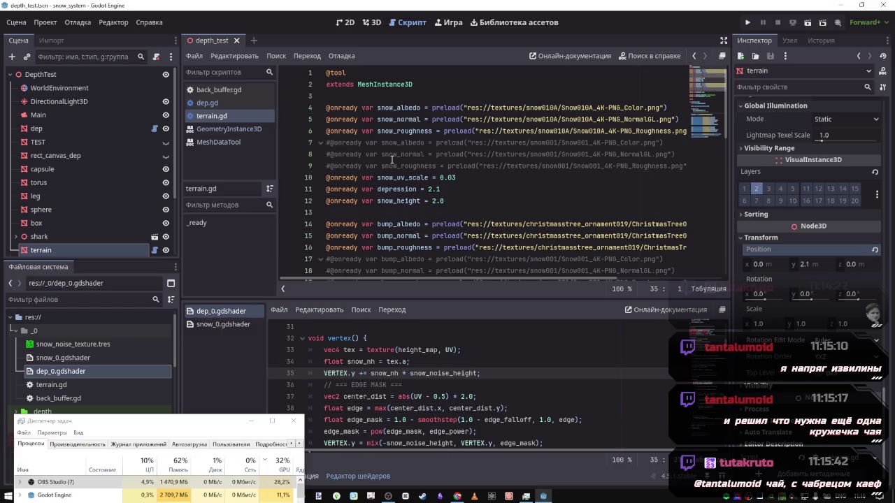
pyautogui.middleClick(234, 141)
pyautogui.middleClick(235, 131)
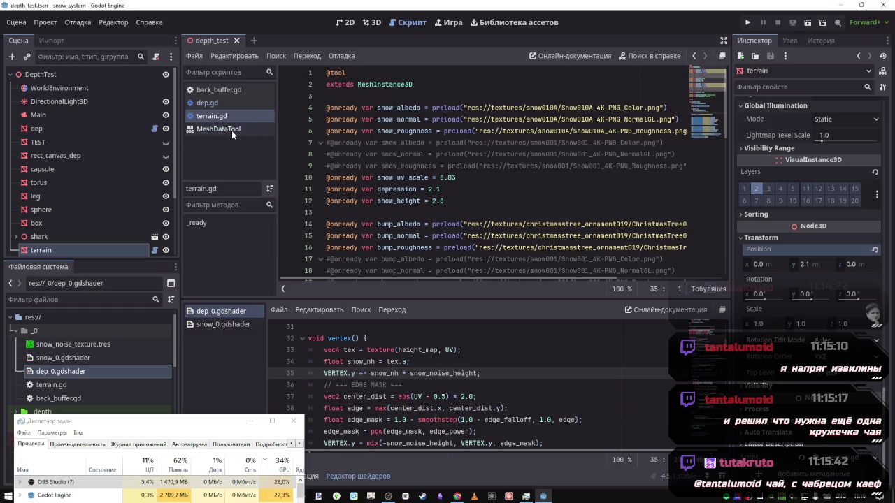
pyautogui.click(226, 90)
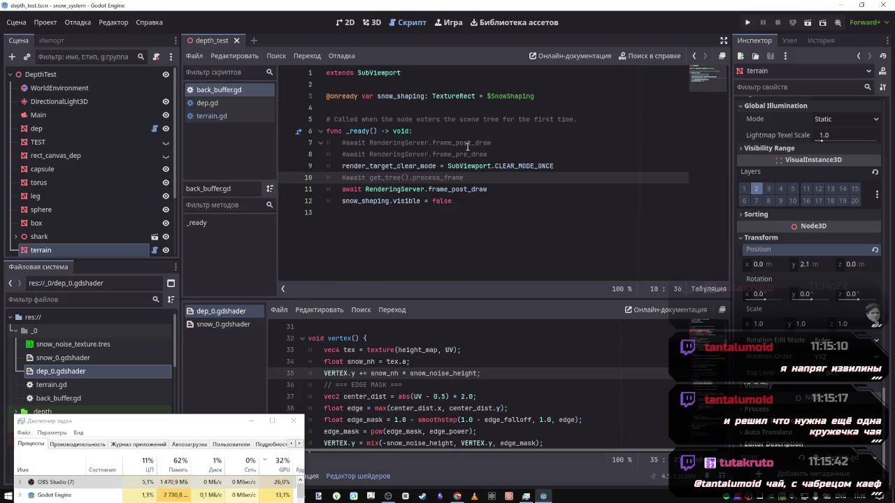
# Select the commented process_frame line in back_buffer.gd, then pick the shark in the 3D scene
pyautogui.hotkey('shift', 'Home')
pyautogui.hotkey('shift', 'Home')
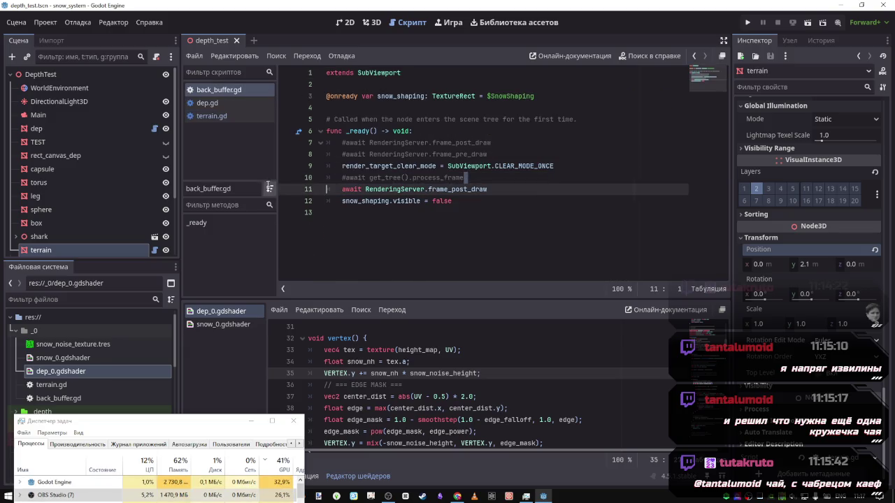
pyautogui.hotkey('ctrl', 'F2')
pyautogui.click(336, 111)
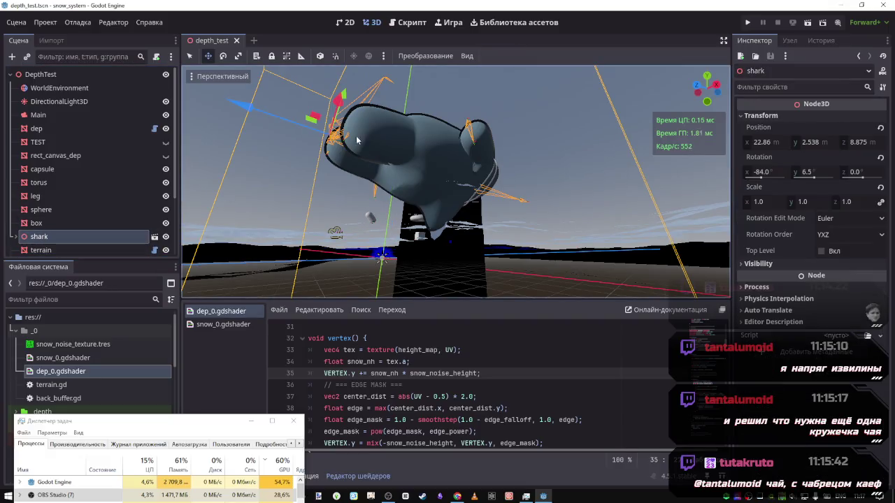
# Nudge the shark sideways, lower it into the snow to Y 1.682, and save depth_test
pyautogui.moveTo(338, 106)
pyautogui.mouseDown()
pyautogui.moveTo(348, 107)
pyautogui.moveTo(348, 82)
pyautogui.mouseUp()
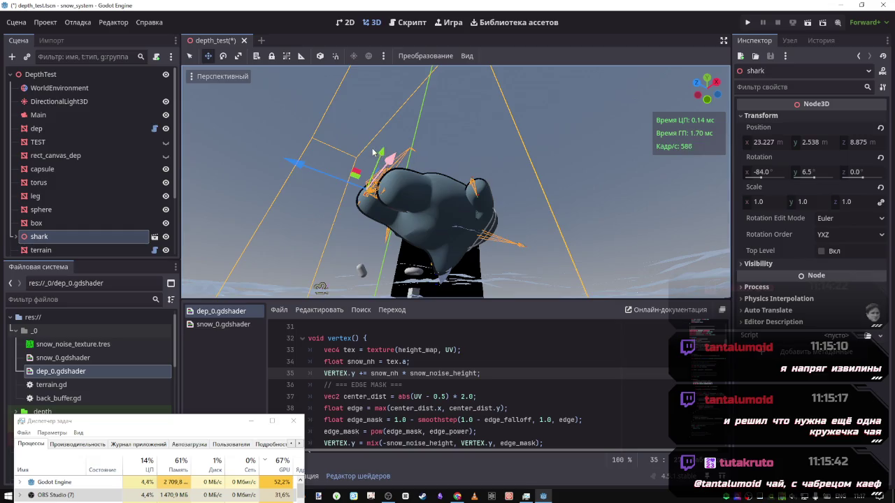
pyautogui.moveTo(378, 152)
pyautogui.mouseDown()
pyautogui.moveTo(373, 169)
pyautogui.moveTo(392, 179)
pyautogui.mouseUp()
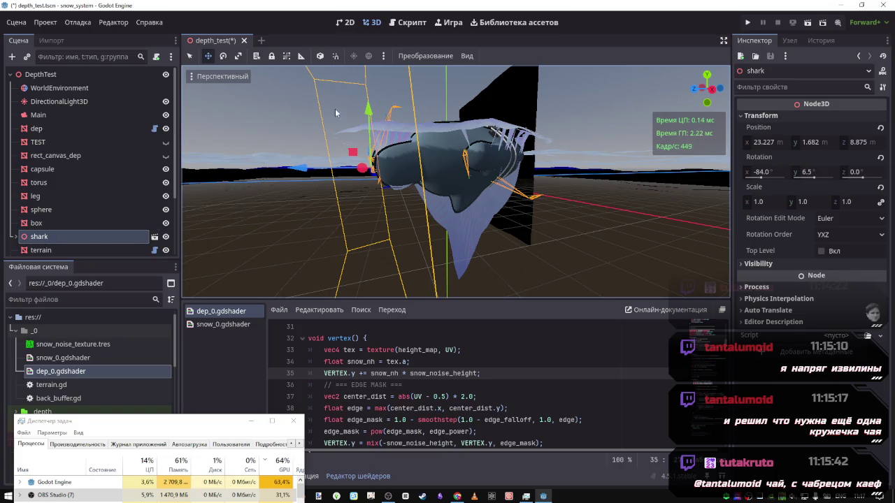
pyautogui.hotkey('ctrl', 's')
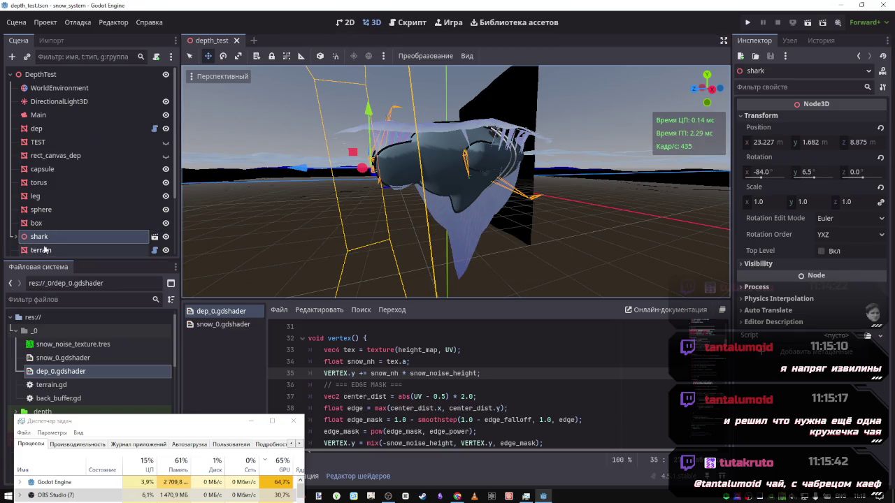
pyautogui.click(41, 250)
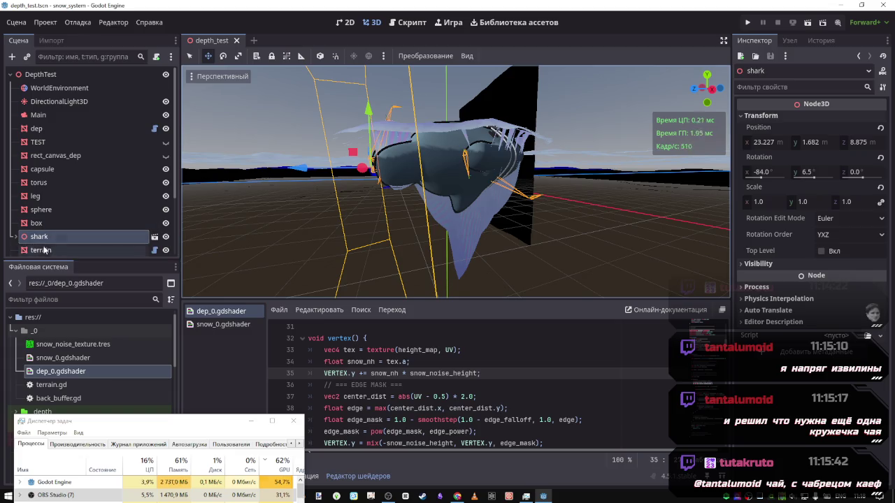
# Raise the terrain's Snow Noise Height to 10, then restore the accidentally deleted terrain with undo
pyautogui.scroll(-1, 786, 323)
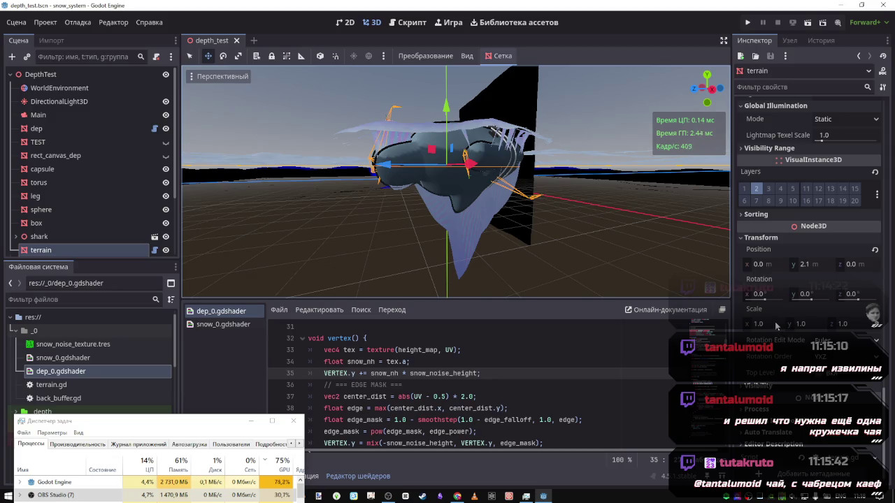
pyautogui.scroll(10, 787, 226)
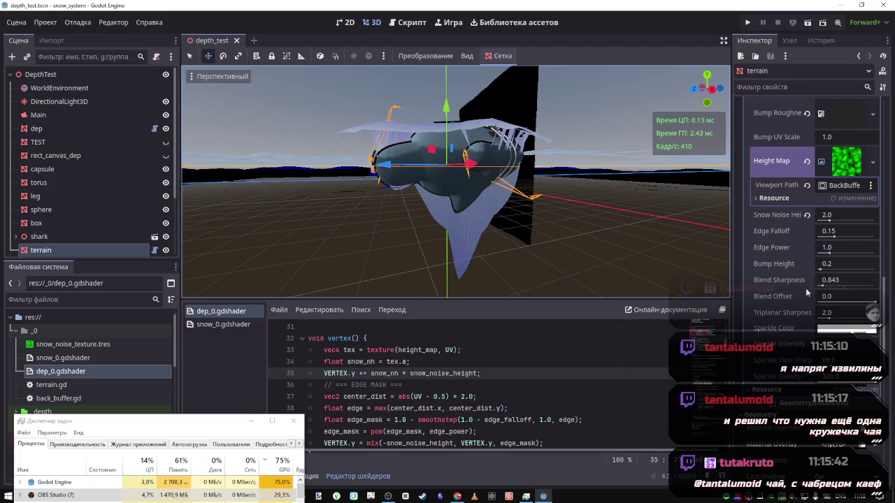
pyautogui.scroll(3, 814, 272)
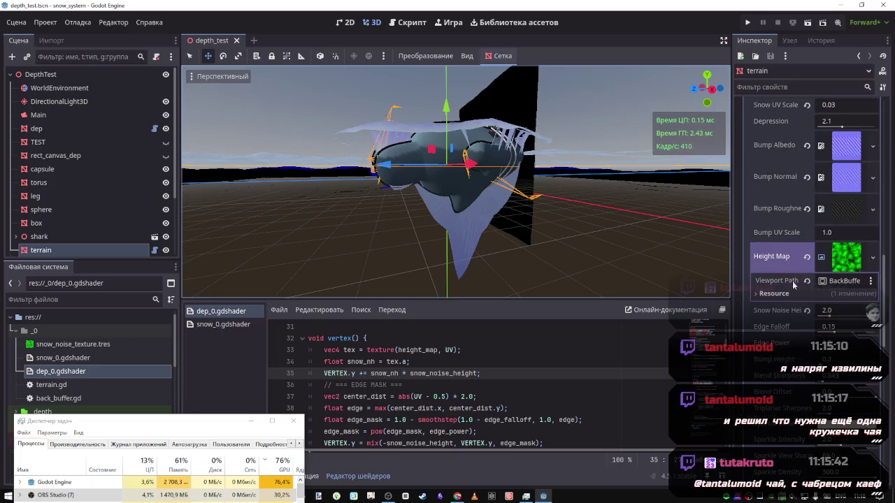
pyautogui.moveTo(829, 316)
pyautogui.mouseDown()
pyautogui.moveTo(872, 314)
pyautogui.moveTo(842, 311)
pyautogui.moveTo(858, 312)
pyautogui.mouseUp()
pyautogui.press('Delete')
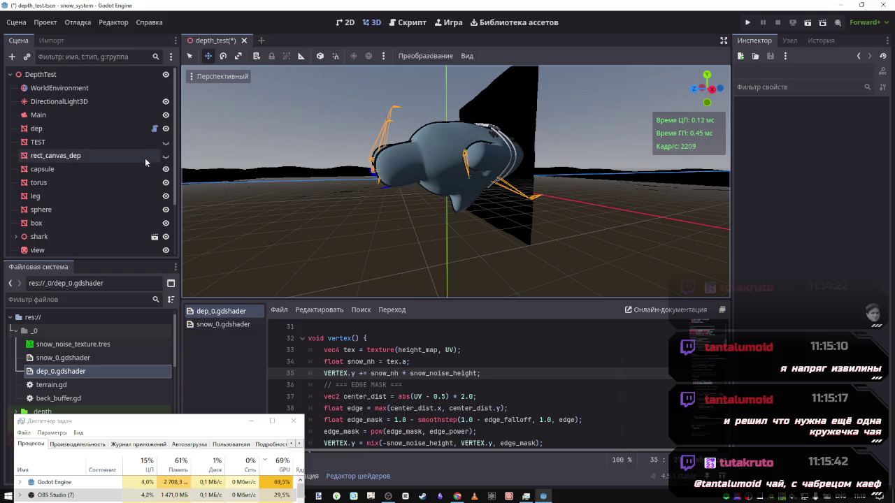
pyautogui.hotkey('ctrl', 'z')
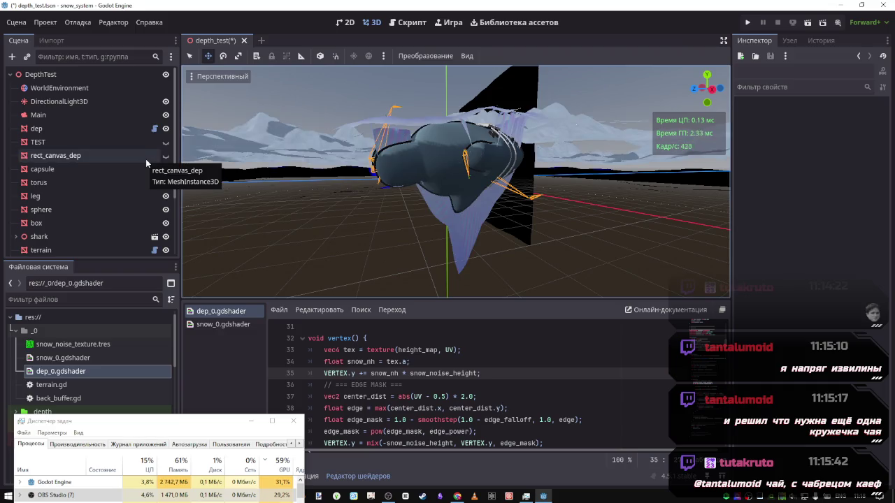
# Select the sphere, terrain and dep nodes, then undo the previous scene change
pyautogui.click(87, 210)
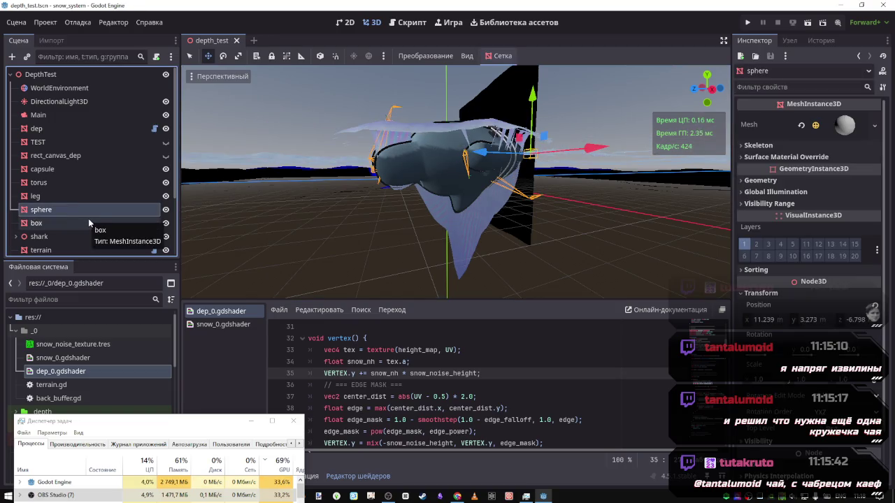
pyautogui.click(42, 249)
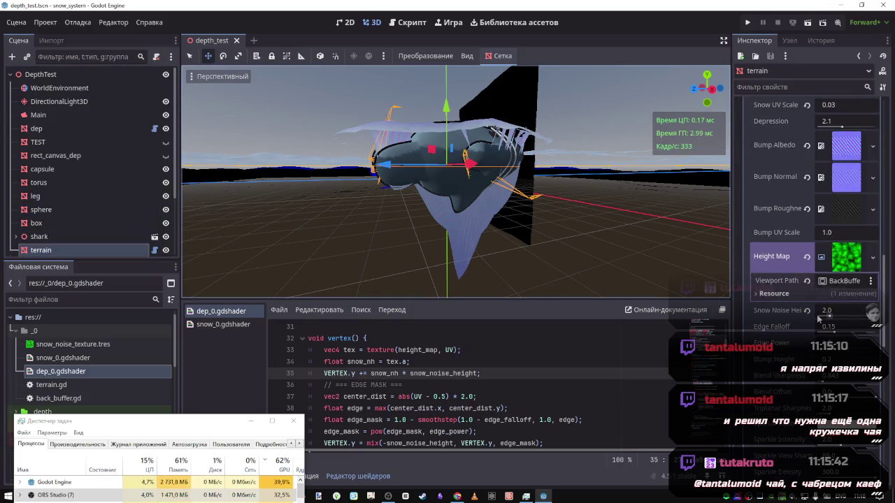
pyautogui.scroll(-10, 804, 210)
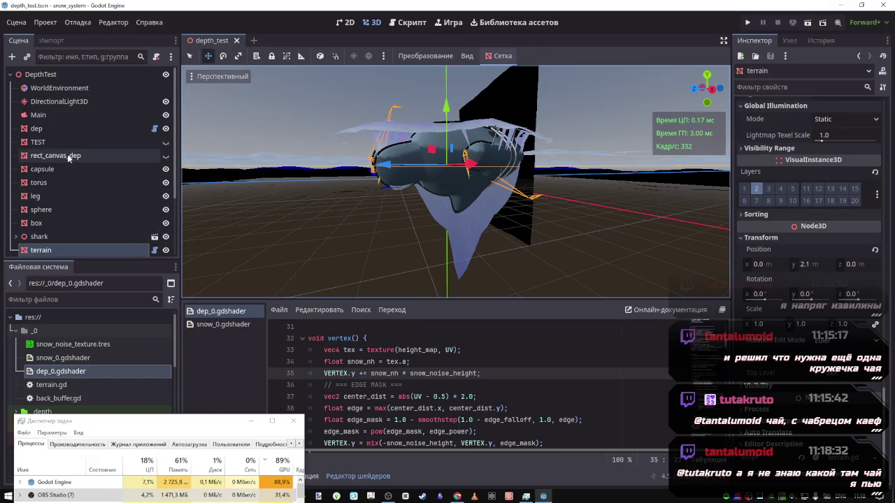
pyautogui.click(66, 130)
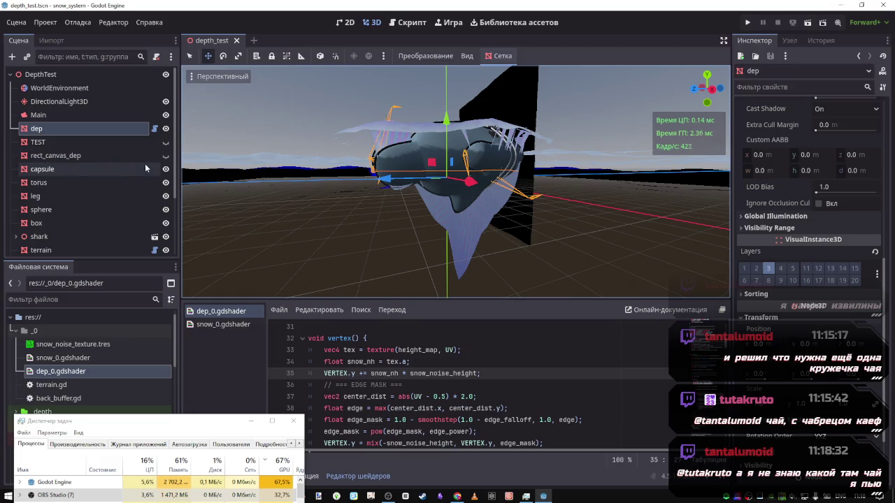
pyautogui.hotkey('ctrl', 'z')
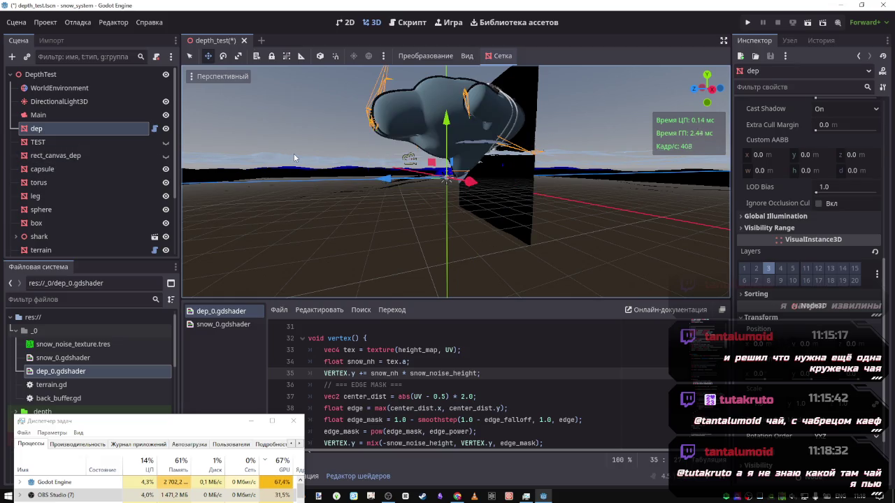
pyautogui.scroll(-1, 70, 203)
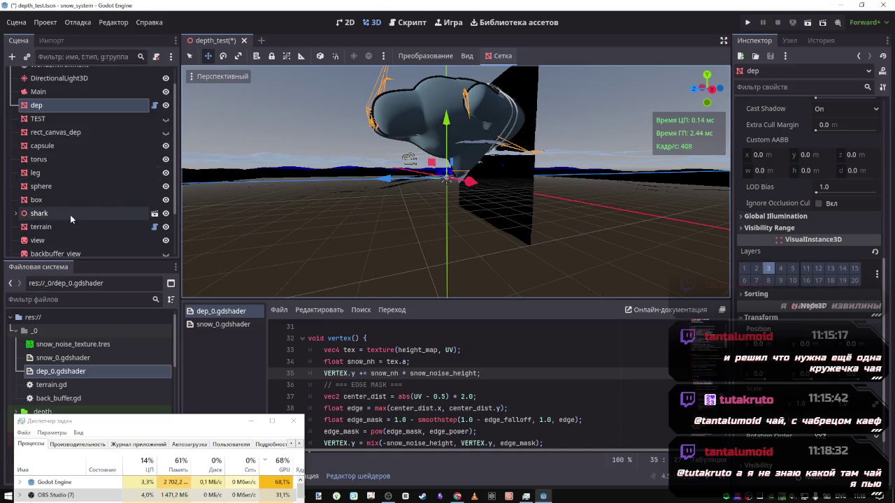
# Lower the shark deeper into the snow to position 23.227, 1.404, 8.875 and save the scene
pyautogui.click(69, 213)
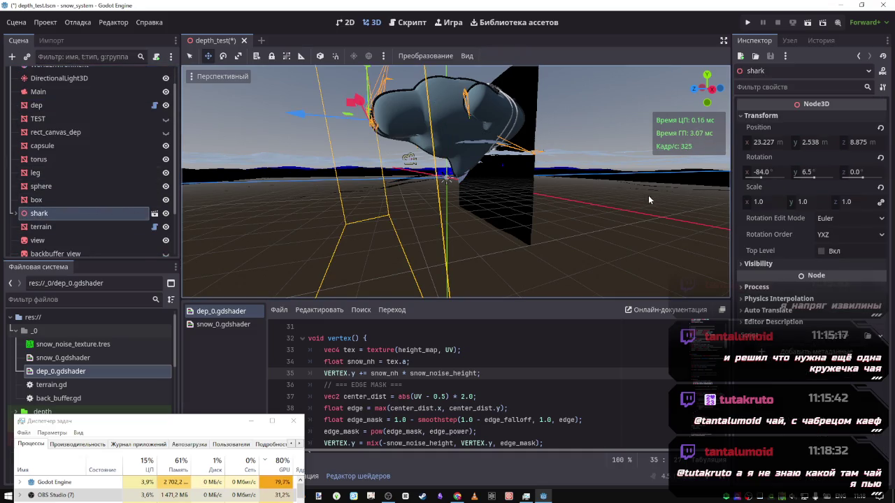
pyautogui.scroll(2, 376, 108)
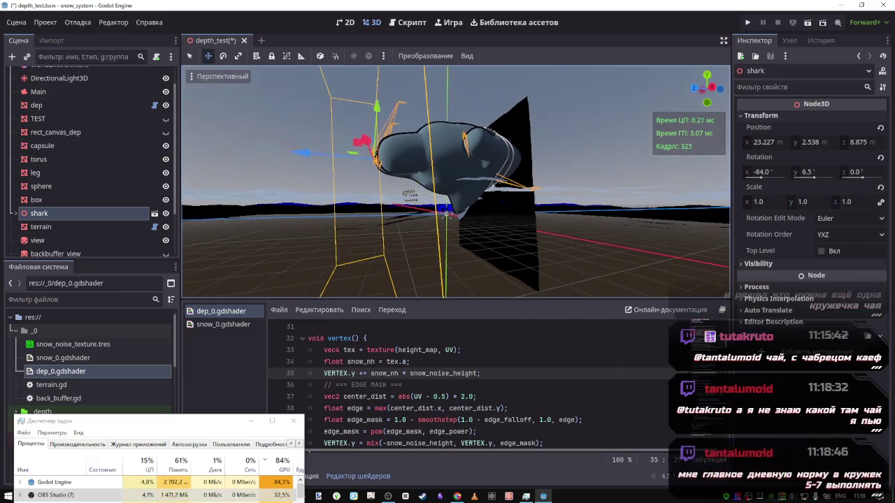
pyautogui.moveTo(376, 108); pyautogui.dragTo(375, 167)
pyautogui.hotkey('ctrl', 's')
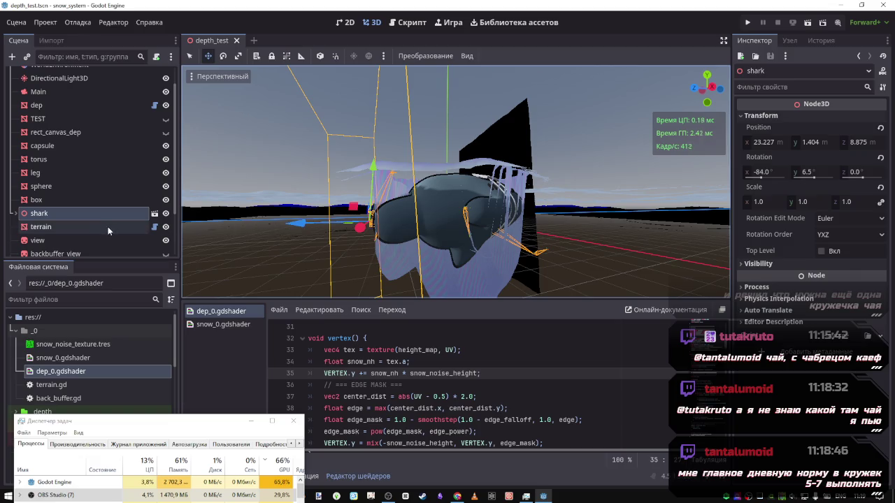
pyautogui.scroll(-2, 106, 227)
pyautogui.scroll(3, 106, 226)
pyautogui.scroll(-2, 98, 218)
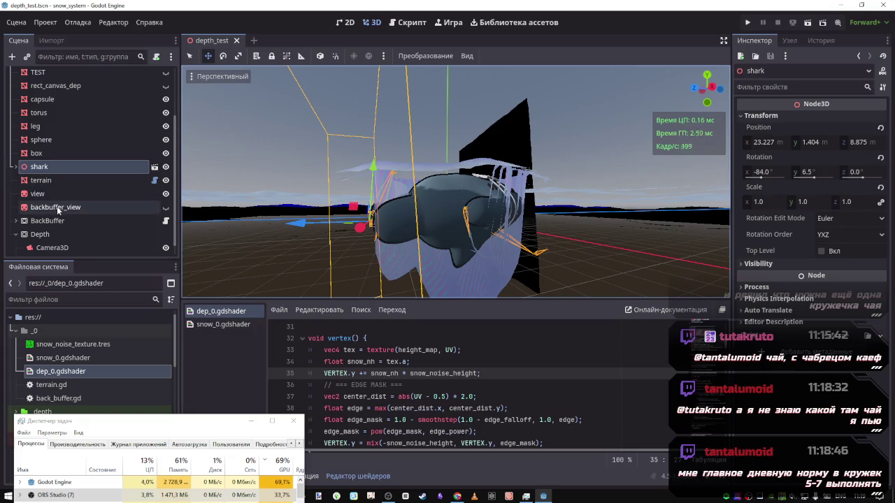
# On the terrain material, set Snow Noise Height to 0.0 and Bump Height to 0.2
pyautogui.click(56, 181)
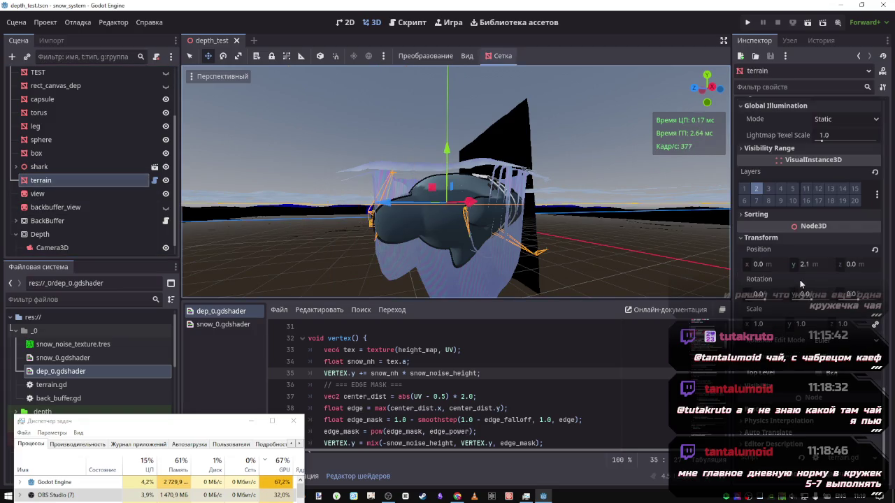
pyautogui.scroll(10, 816, 313)
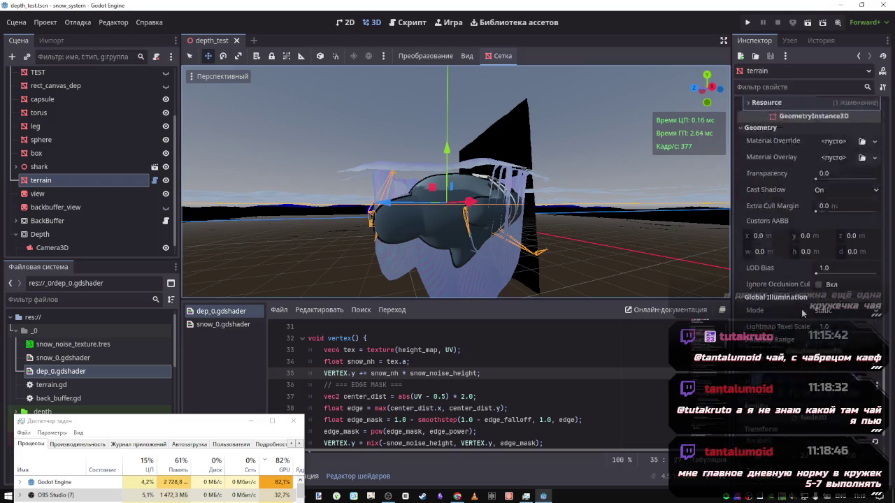
pyautogui.scroll(-2, 800, 308)
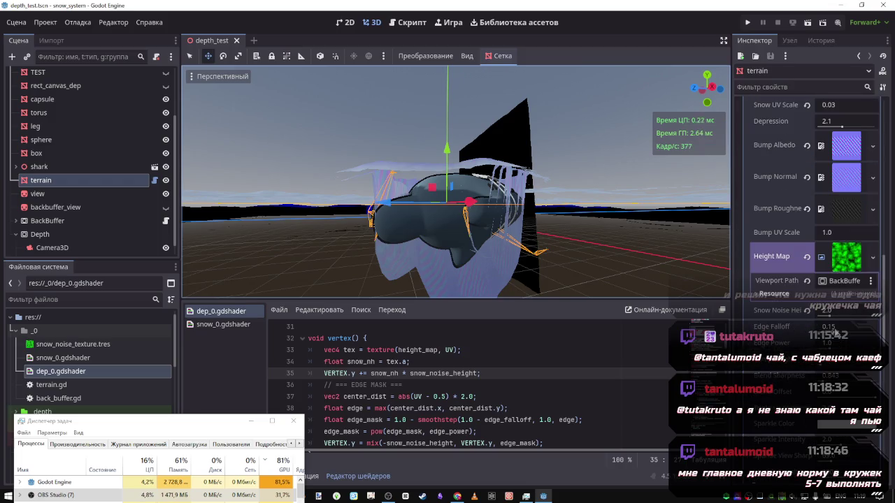
pyautogui.scroll(-2, 803, 326)
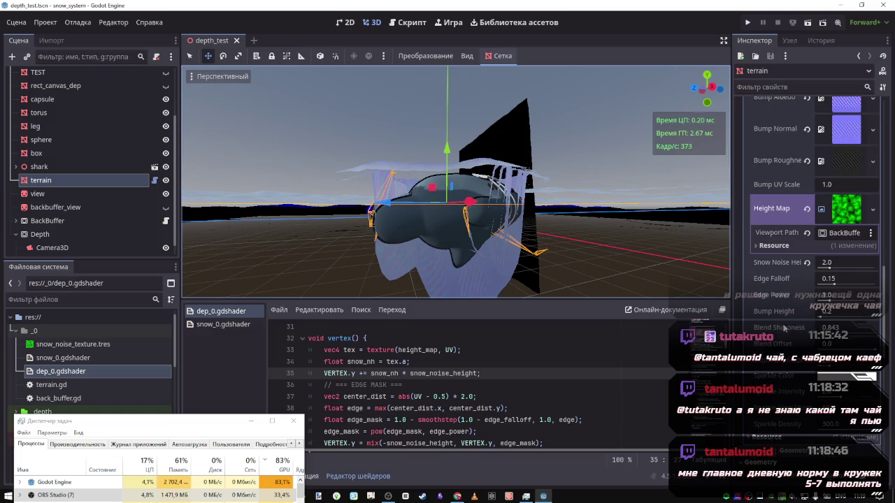
pyautogui.moveTo(830, 268); pyautogui.dragTo(860, 268)
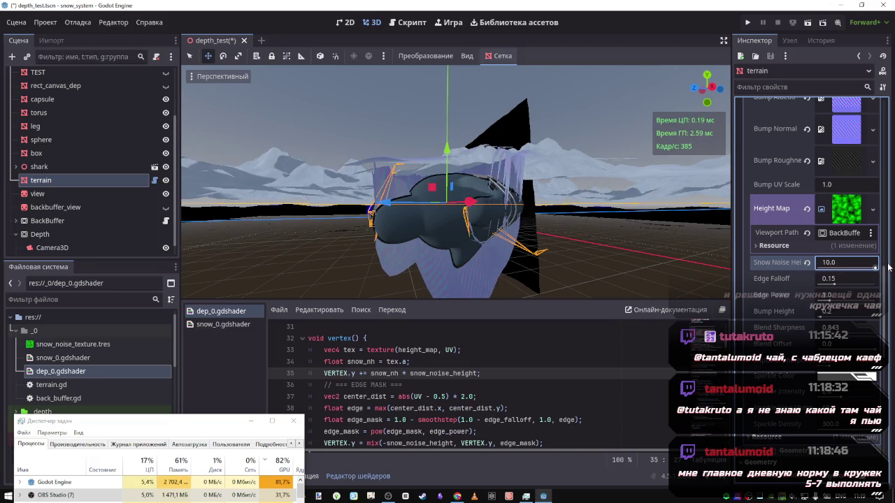
pyautogui.press('BackSpace')
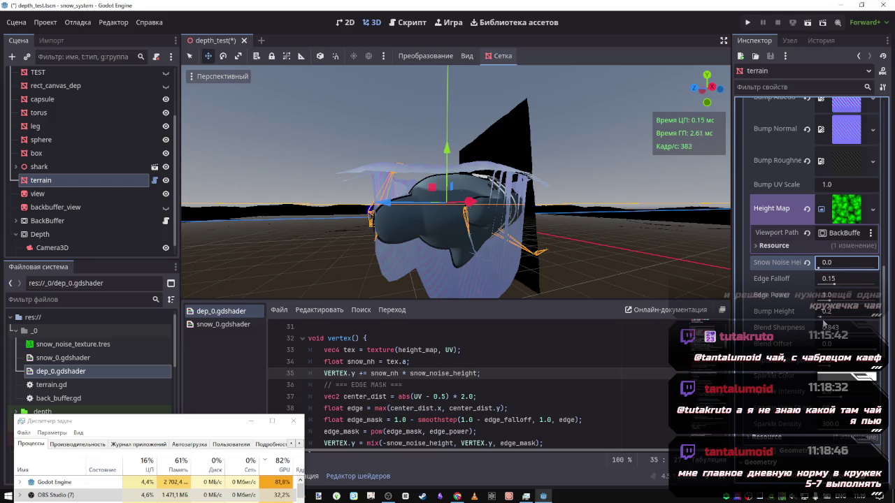
pyautogui.click(819, 314)
pyautogui.write('0.2')
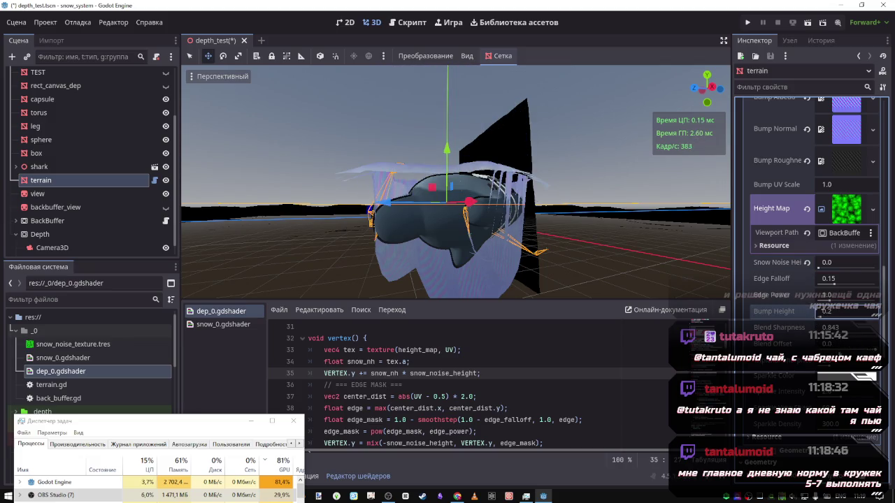
# Compare several Blend Sharpness values, including 0.843, and settle on 2.0
pyautogui.moveTo(824, 335)
pyautogui.mouseDown()
pyautogui.moveTo(877, 336)
pyautogui.moveTo(825, 334)
pyautogui.mouseUp()
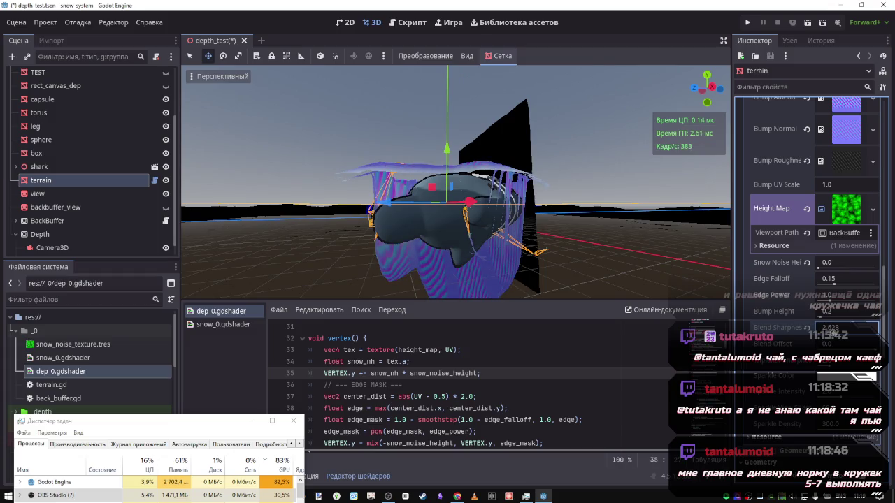
pyautogui.click(832, 327)
pyautogui.write('0.843')
pyautogui.press('Return')
pyautogui.moveTo(831, 328)
pyautogui.mouseDown()
pyautogui.moveTo(877, 327)
pyautogui.moveTo(850, 327)
pyautogui.mouseUp()
pyautogui.click(846, 327)
pyautogui.write('2')
pyautogui.press('Return')
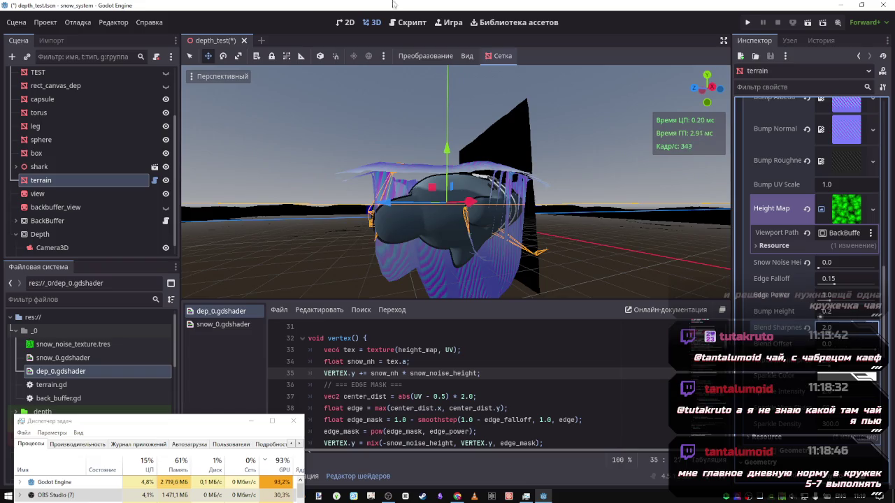
pyautogui.scroll(3, 104, 143)
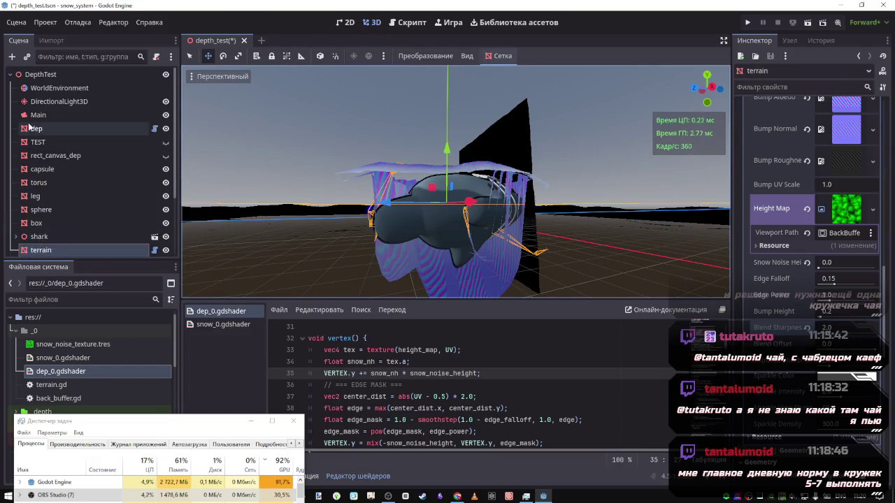
# Select the dep node and open dep.gd, marking the outline_width default value
pyautogui.click(66, 126)
pyautogui.scroll(3, 792, 189)
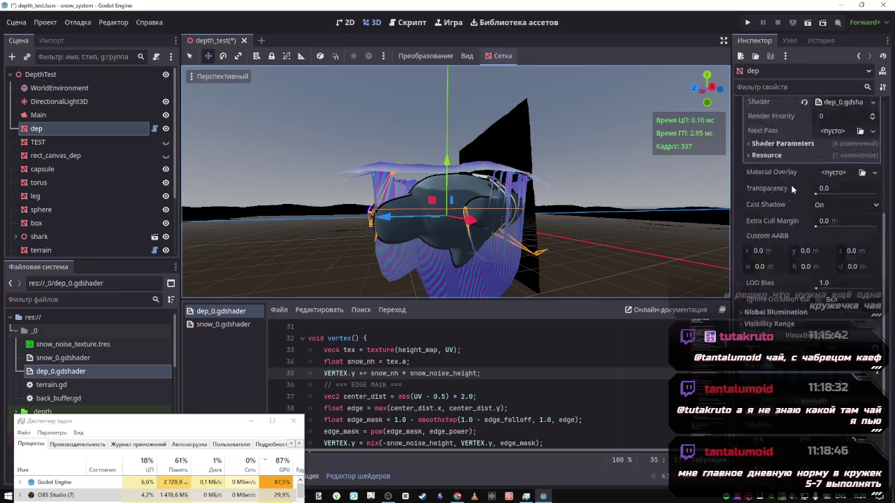
pyautogui.scroll(5, 792, 188)
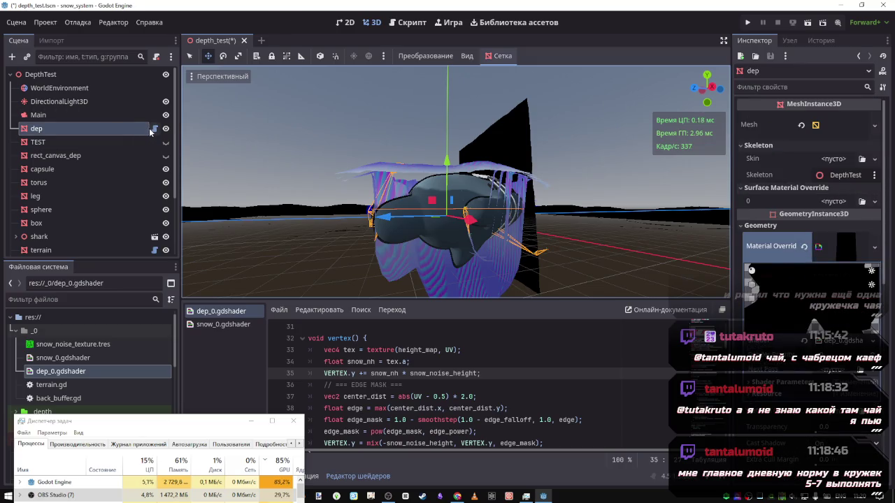
pyautogui.click(154, 128)
pyautogui.scroll(7, 475, 139)
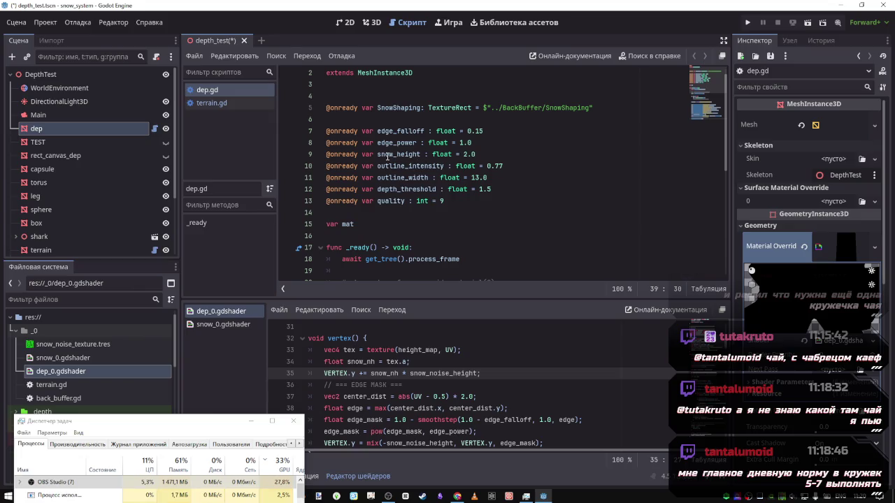
pyautogui.moveTo(451, 177); pyautogui.dragTo(475, 178)
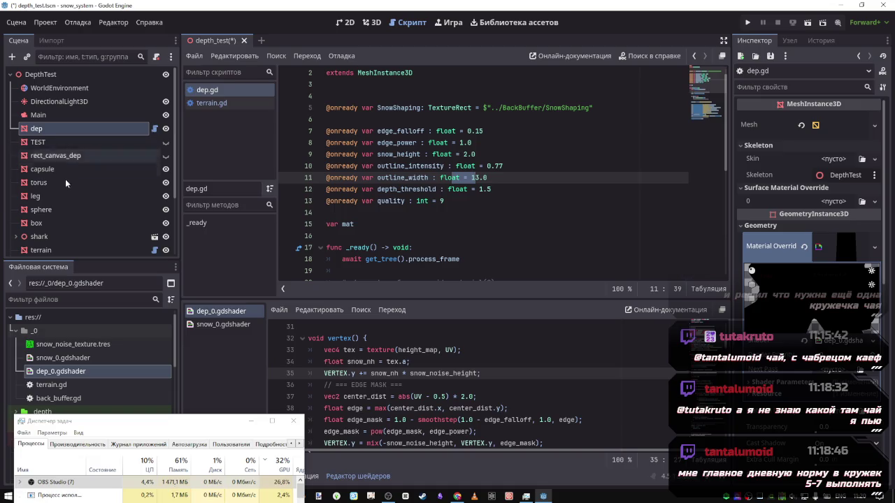
pyautogui.scroll(-3, 56, 203)
# Open terrain.gd at the set_shader_parameter calls for snow_noise_height and height_map
pyautogui.click(155, 180)
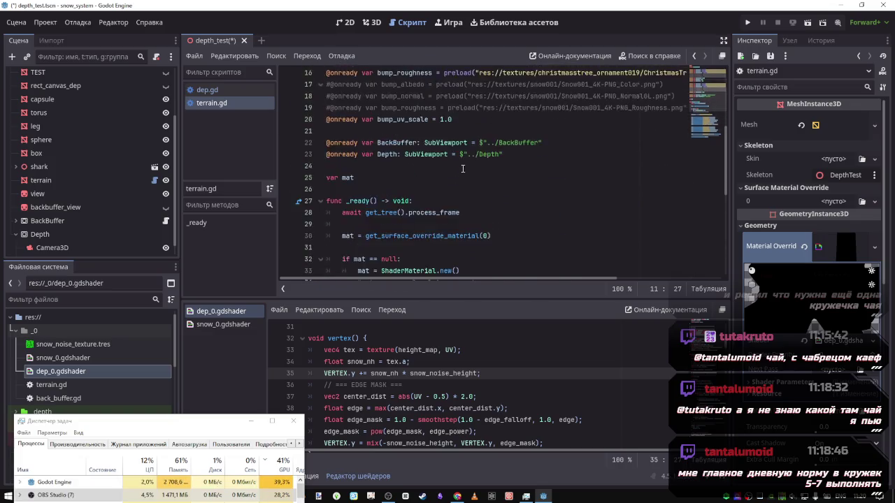
pyautogui.scroll(1, 448, 166)
pyautogui.scroll(-10, 448, 166)
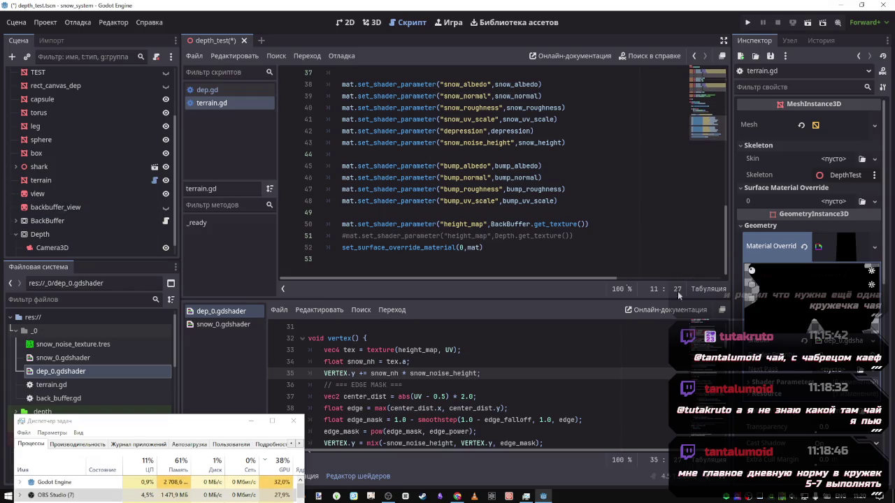
pyautogui.scroll(-5, 810, 223)
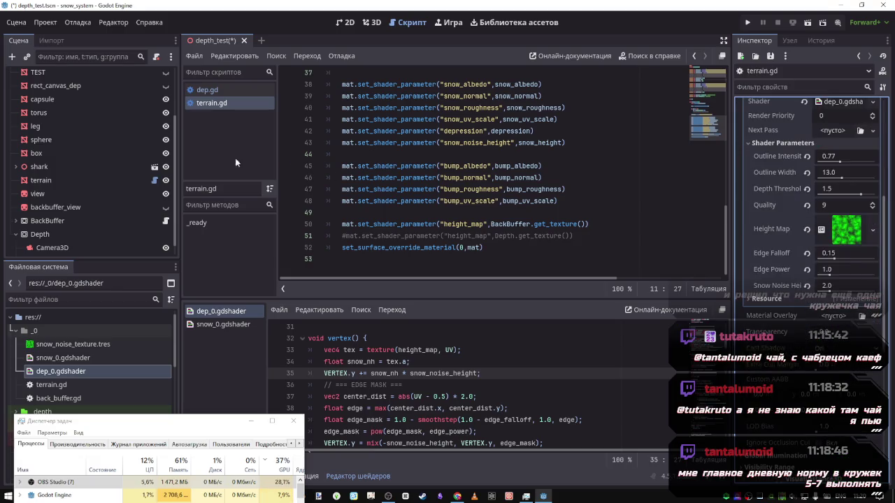
# Duplicate the bump_uv_scale set_shader_parameter line and insert the Blend Sharpness property path
pyautogui.click(56, 182)
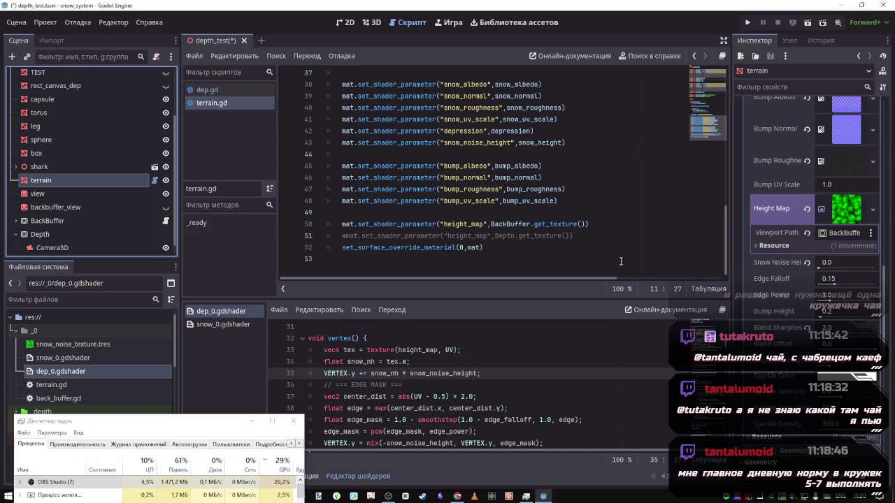
pyautogui.click(557, 201)
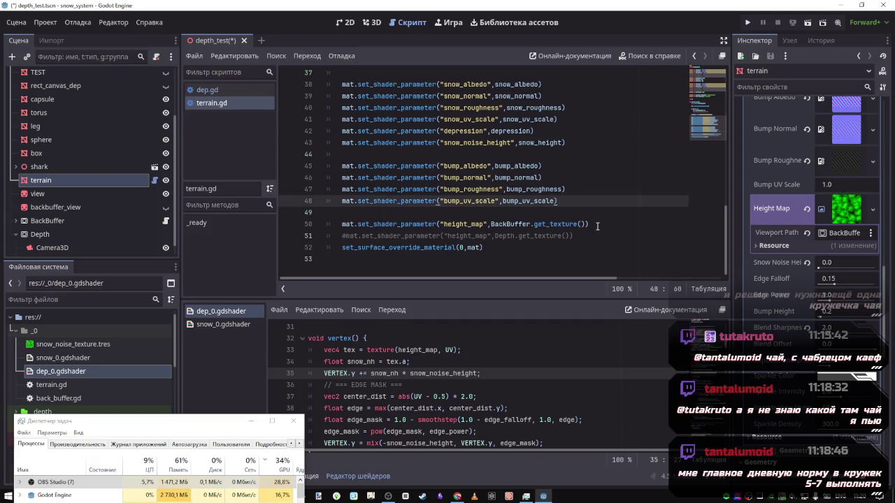
pyautogui.press('Return')
pyautogui.press('Up')
pyautogui.hotkey('shift', 'Home')
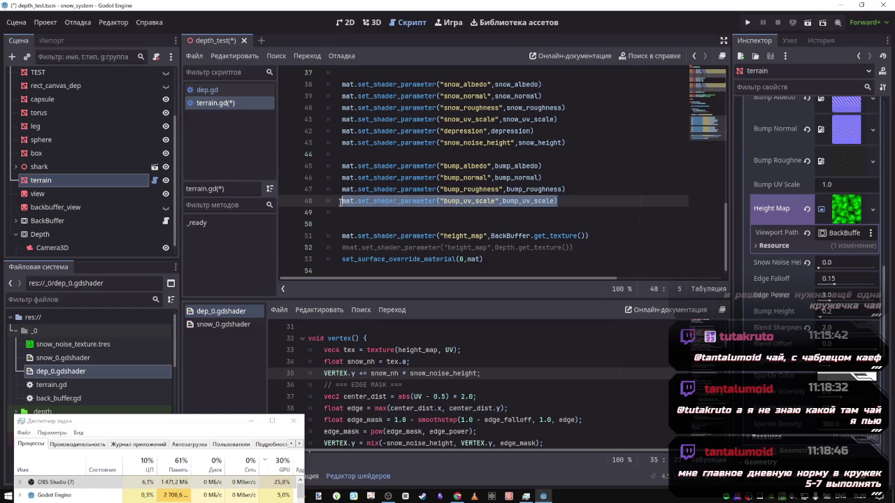
pyautogui.hotkey('ctrl', 'c')
pyautogui.press('Down')
pyautogui.hotkey('ctrl', 'v')
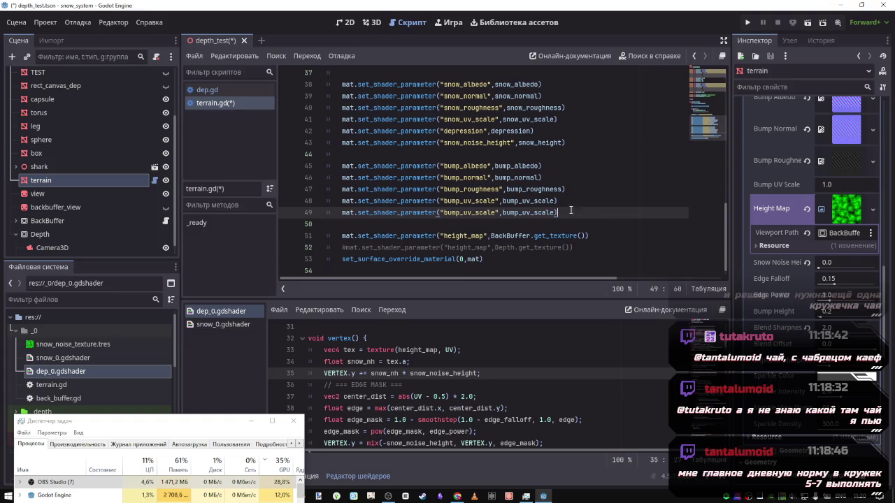
pyautogui.moveTo(781, 328)
pyautogui.mouseDown()
pyautogui.moveTo(664, 229)
pyautogui.moveTo(550, 225)
pyautogui.mouseUp()
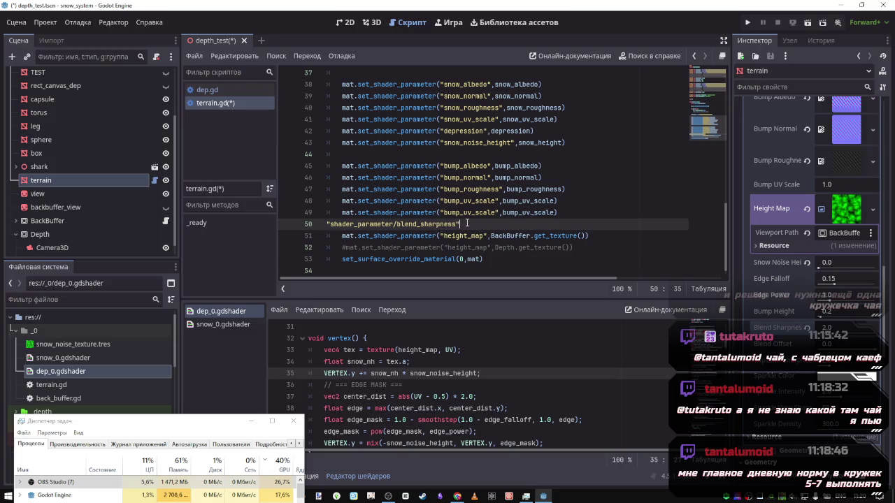
# Strip the inserted Blend Sharpness property path text back out of the script
pyautogui.click(342, 213)
pyautogui.press('Return')
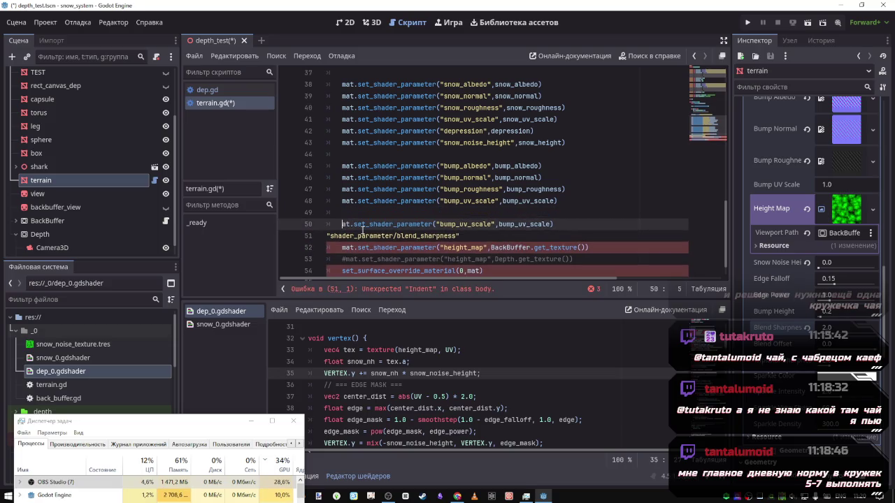
pyautogui.write('m')
pyautogui.click(364, 235)
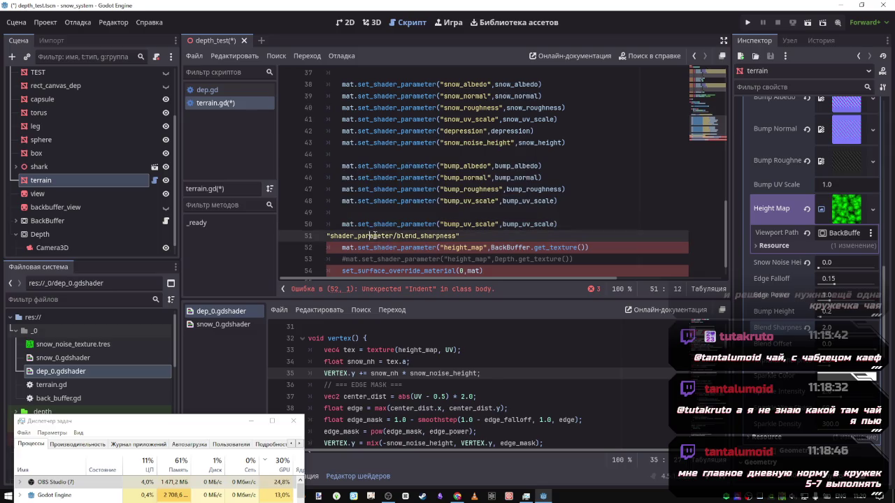
pyautogui.moveTo(396, 235); pyautogui.dragTo(322, 236)
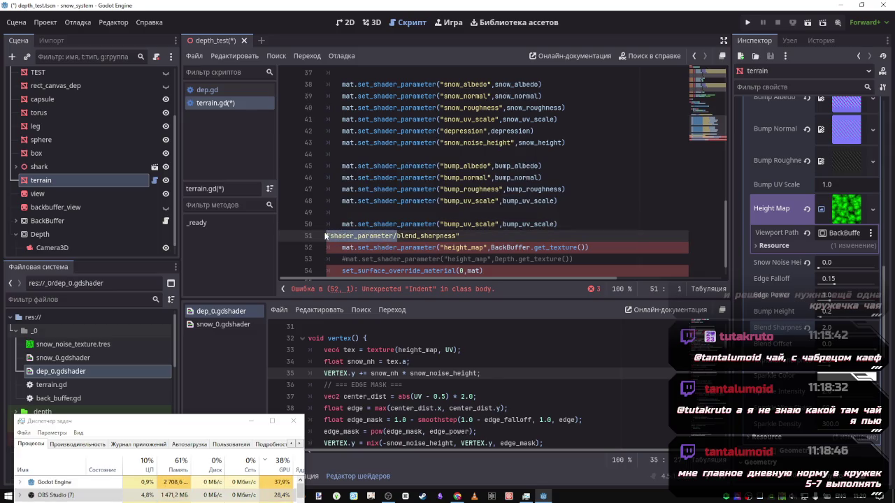
pyautogui.press('BackSpace')
pyautogui.doubleClick(370, 236)
pyautogui.press('BackSpace')
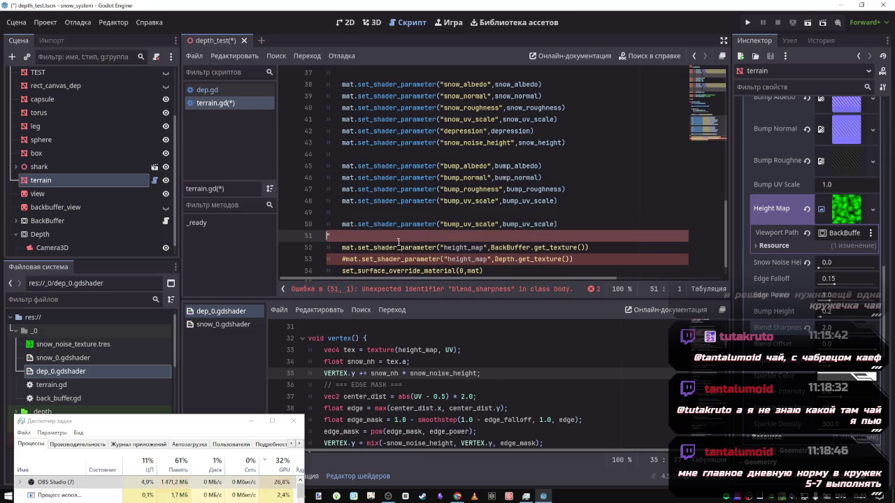
pyautogui.press('BackSpace')
pyautogui.press('Tab')
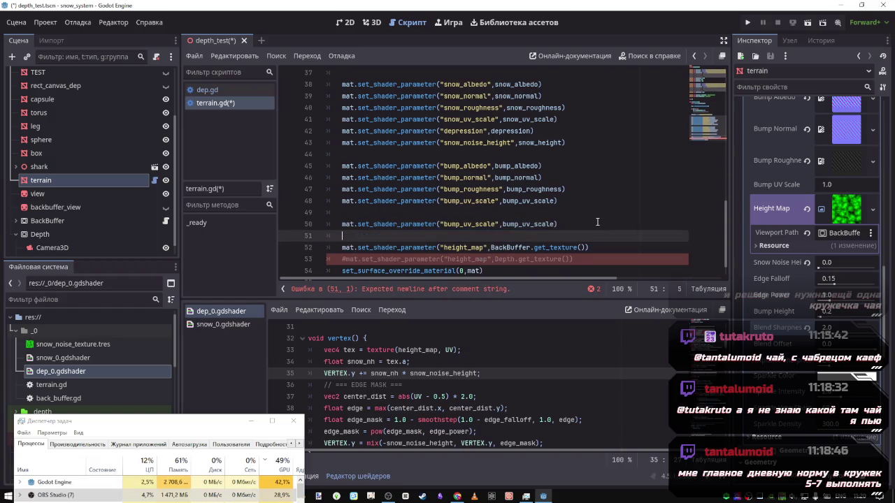
# Rename the duplicated line's parameter string and argument to blend_sharpness
pyautogui.click(523, 225)
pyautogui.doubleClick(477, 225)
pyautogui.hotkey('ctrl', 'v')
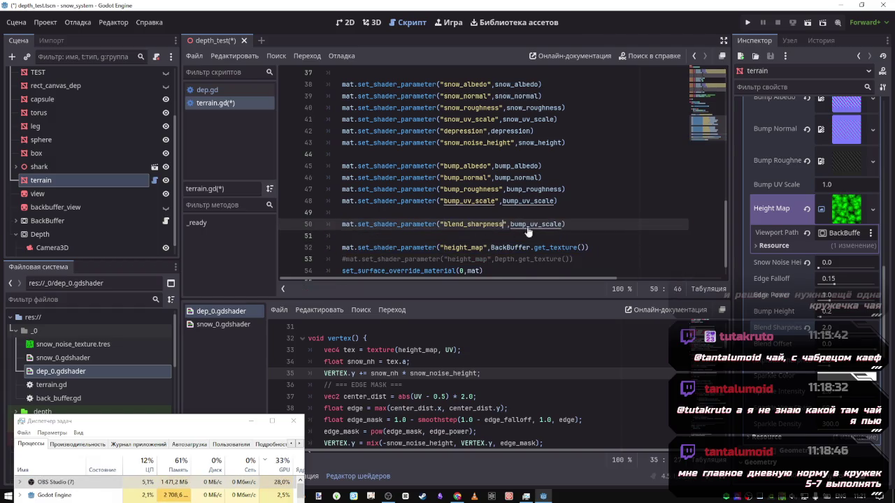
pyautogui.doubleClick(536, 224)
pyautogui.hotkey('ctrl', 'v')
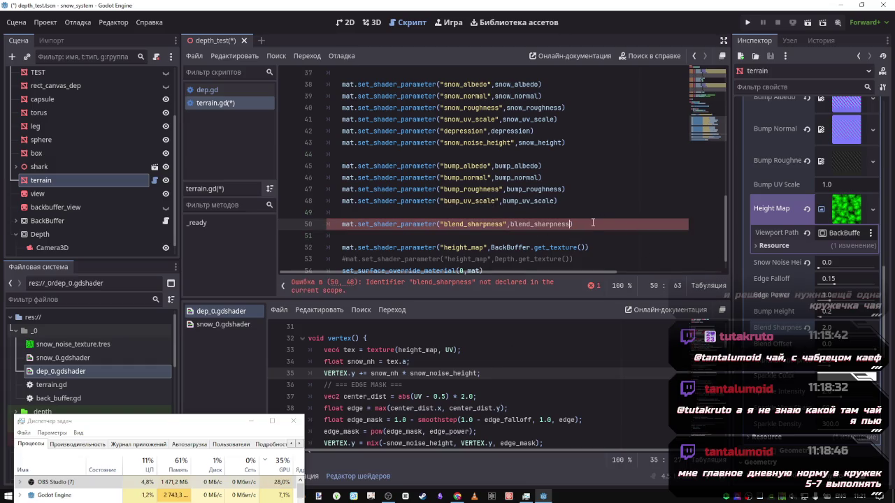
# Duplicate the blend_sharpness set_shader_parameter line below itself
pyautogui.keyDown('shift'); pyautogui.click(339, 219); pyautogui.keyUp('shift')
pyautogui.hotkey('ctrl', 'c')
pyautogui.click(595, 221)
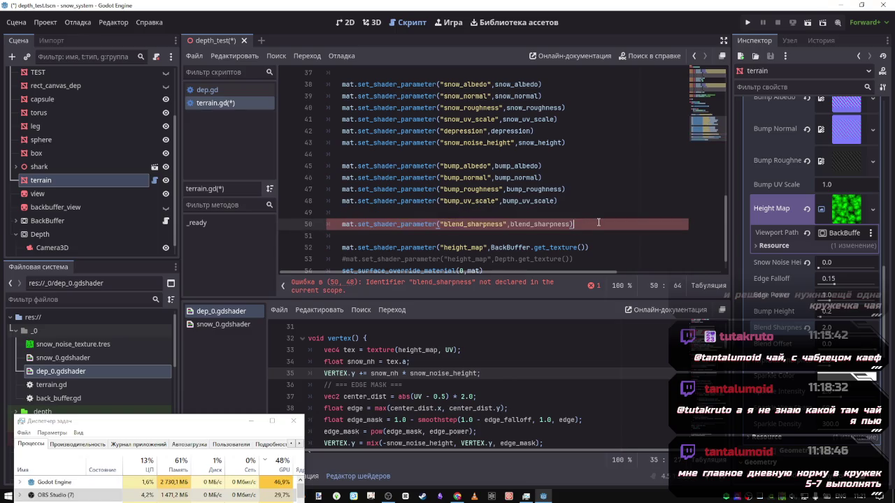
pyautogui.press('Return')
pyautogui.hotkey('ctrl', 'v')
# Rename the copied line to blend_offset and save the script
pyautogui.moveTo(773, 344)
pyautogui.mouseDown()
pyautogui.moveTo(622, 243)
pyautogui.moveTo(638, 238)
pyautogui.moveTo(552, 236)
pyautogui.mouseUp()
pyautogui.doubleClick(638, 239)
pyautogui.press('BackSpace')
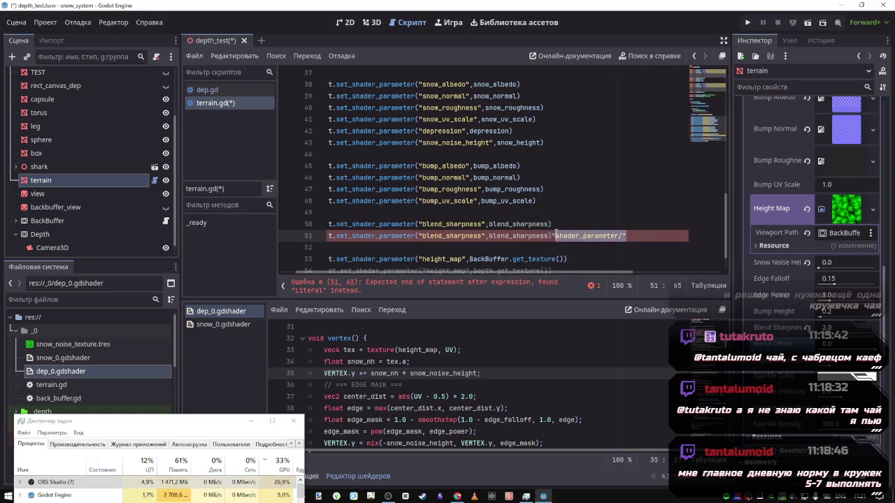
pyautogui.press('BackSpace')
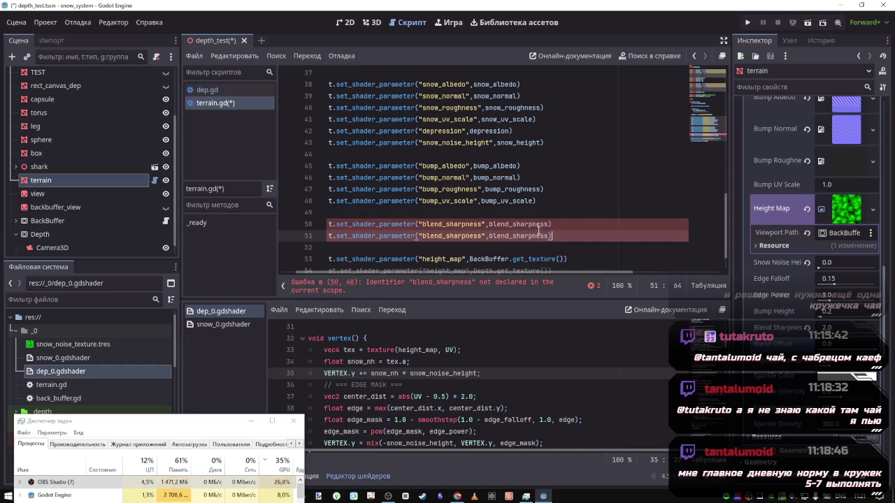
pyautogui.doubleClick(538, 236)
pyautogui.hotkey('ctrl', 'd')
pyautogui.write('blend_offset')
pyautogui.hotkey('ctrl', 's')
# Select the undeclared blend_sharpness name on the previous line to reuse it
pyautogui.click(533, 239)
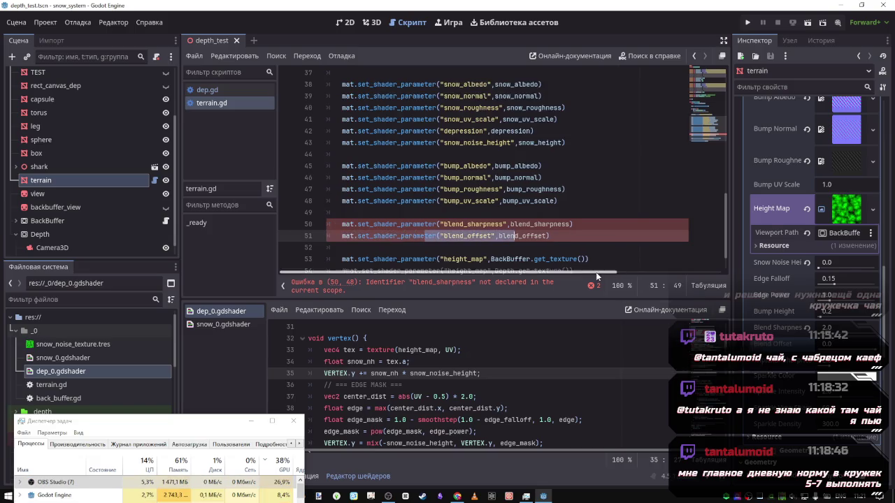
pyautogui.click(555, 238)
pyautogui.click(538, 224)
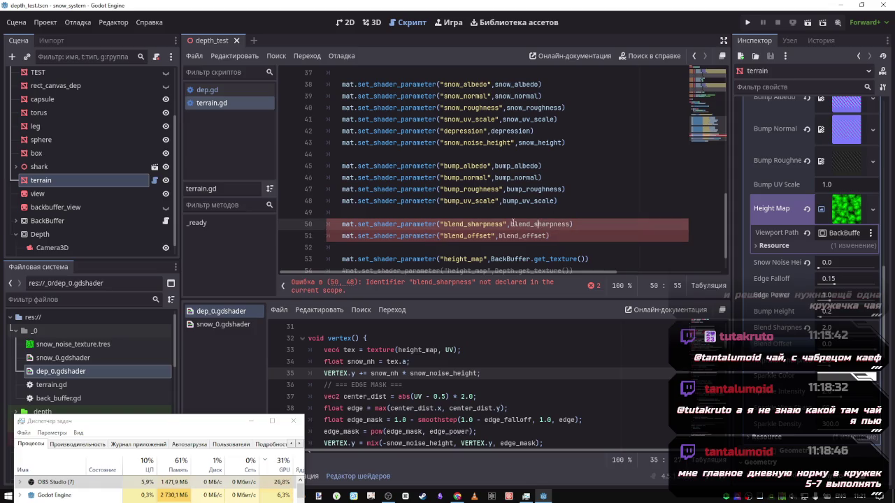
pyautogui.doubleClick(535, 223)
pyautogui.scroll(8, 568, 239)
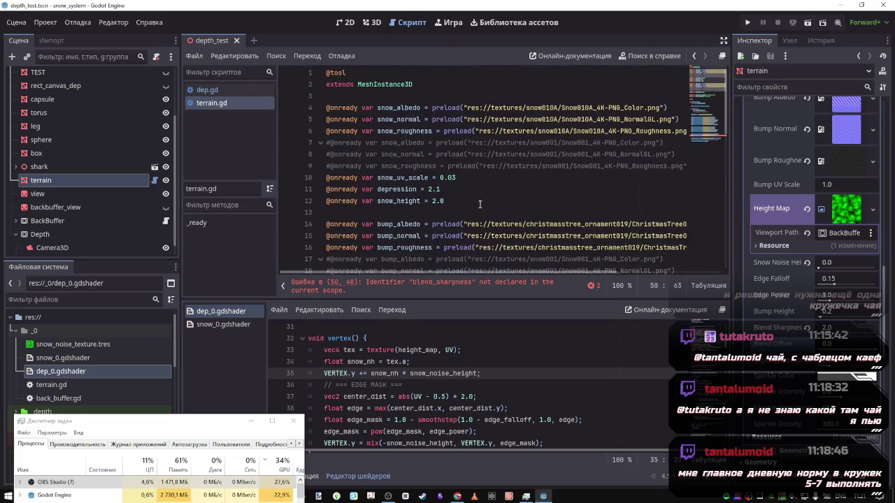
pyautogui.click(464, 154)
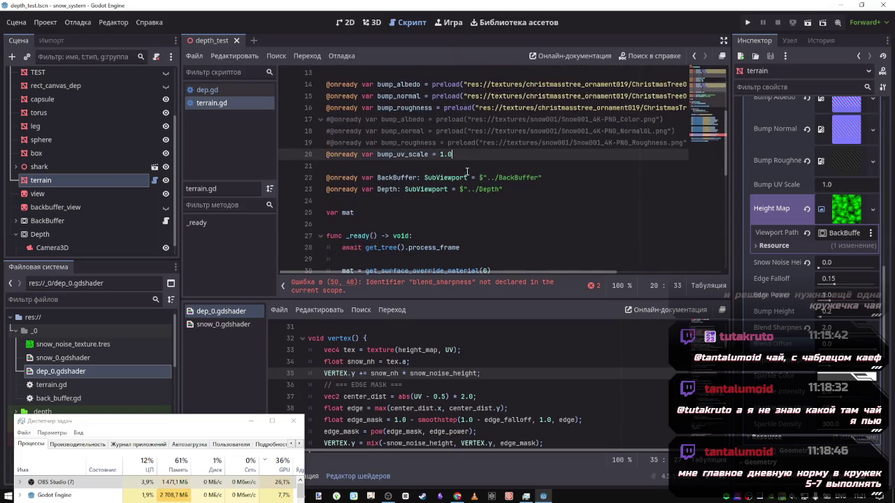
pyautogui.scroll(2, 513, 202)
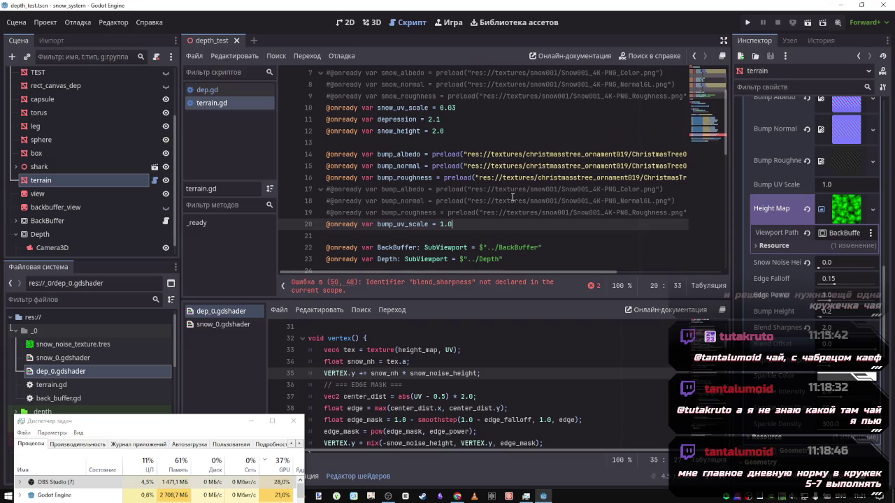
pyautogui.press('Return')
pyautogui.press('Return')
pyautogui.write('blend_sharpness')
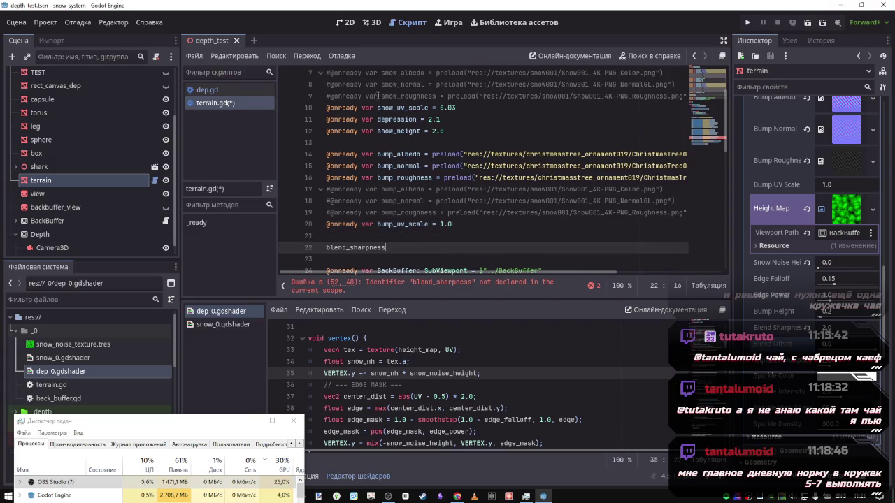
pyautogui.moveTo(378, 119); pyautogui.dragTo(326, 118)
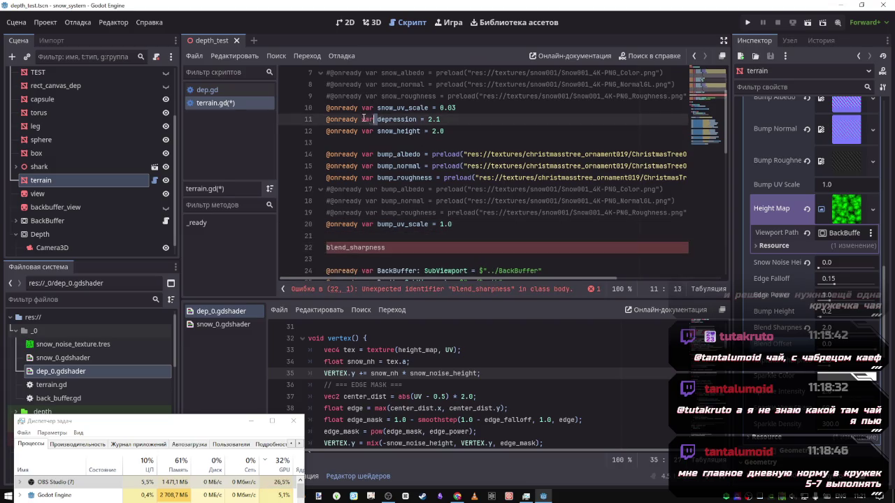
pyautogui.hotkey('ctrl', 'c')
pyautogui.click(326, 248)
pyautogui.hotkey('ctrl', 'v')
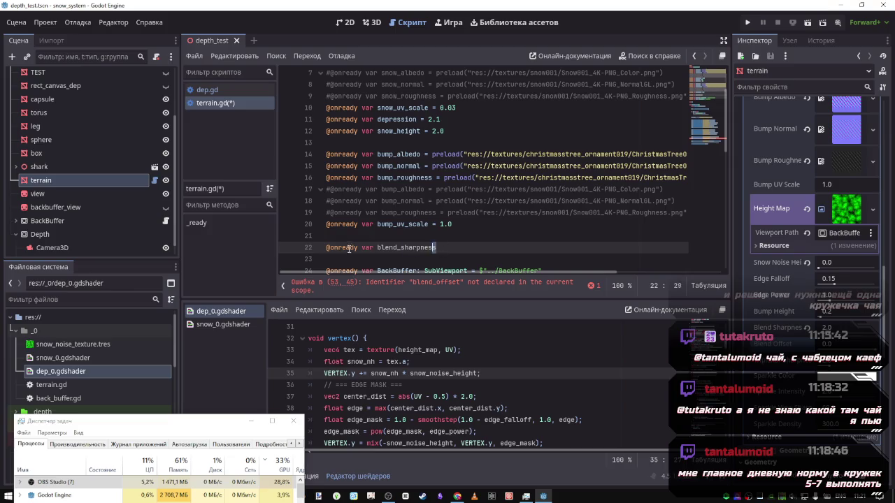
# Duplicate the blend_sharpness declaration and rename the copy to blend_offset
pyautogui.hotkey('ctrl', 'shift', 'd')
pyautogui.scroll(-5, 514, 250)
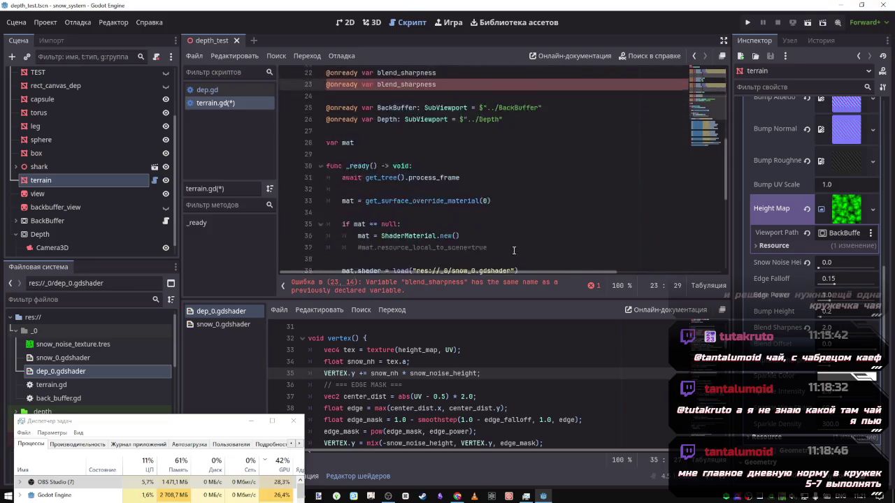
pyautogui.scroll(-7, 514, 251)
pyautogui.doubleClick(534, 200)
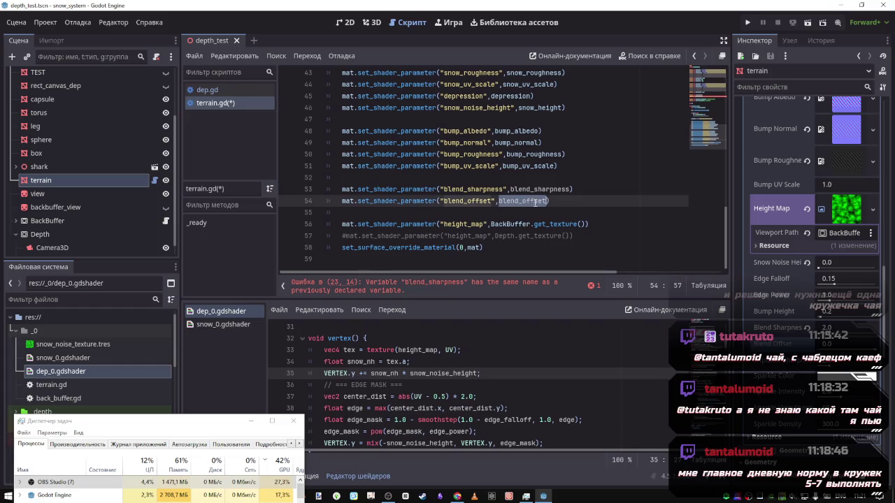
pyautogui.scroll(7, 531, 231)
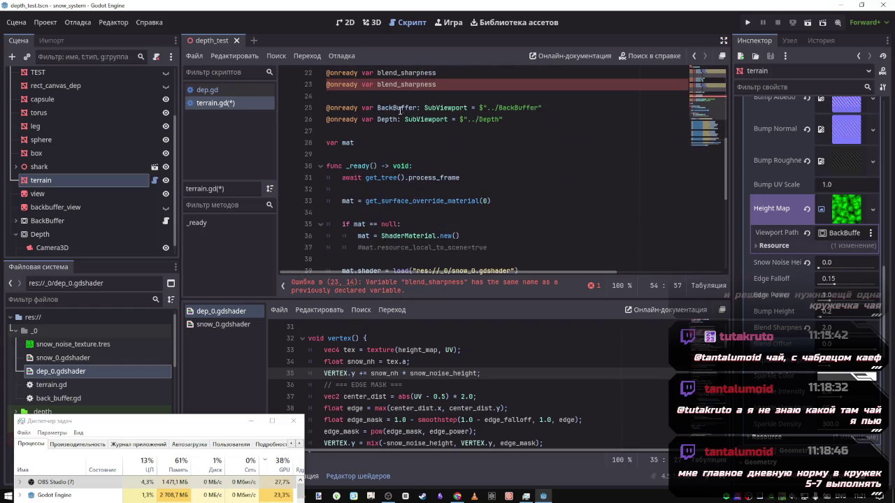
pyautogui.scroll(1, 401, 110)
pyautogui.doubleClick(405, 118)
pyautogui.hotkey('ctrl', 'v')
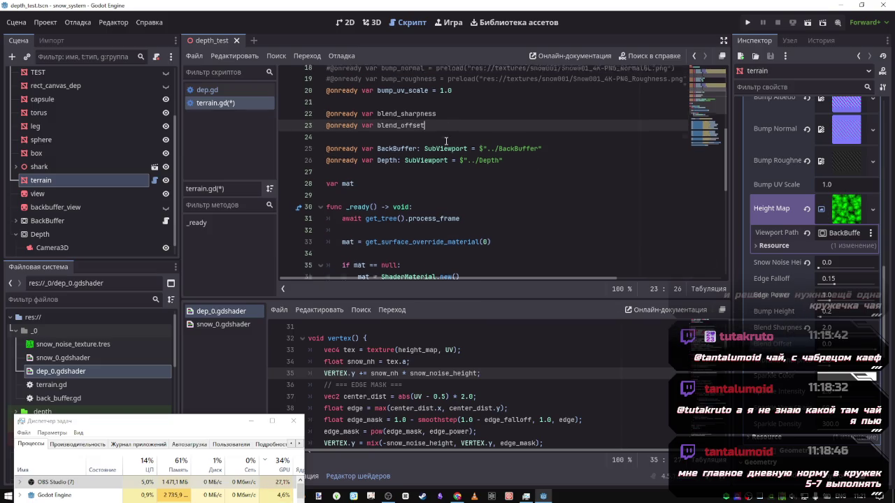
# Copy the bump_uv_scale declaration onto a new line below it
pyautogui.scroll(2, 445, 142)
pyautogui.click(428, 165)
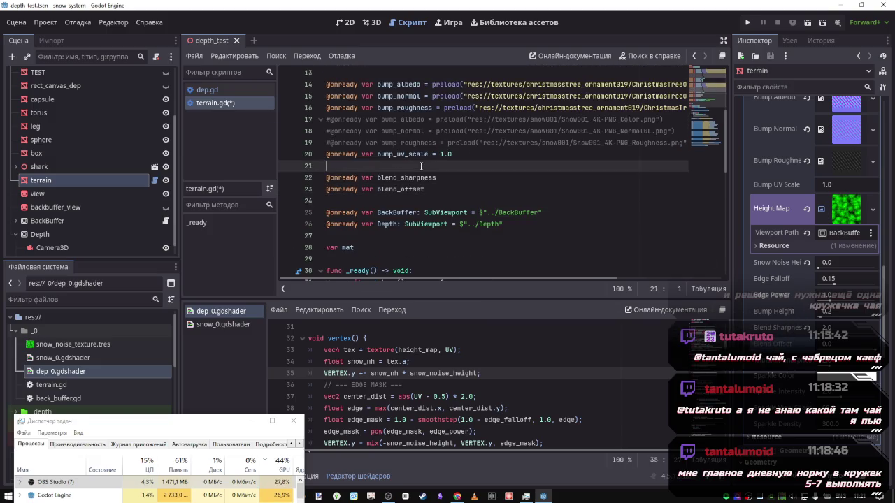
pyautogui.press('Return')
pyautogui.press('Up')
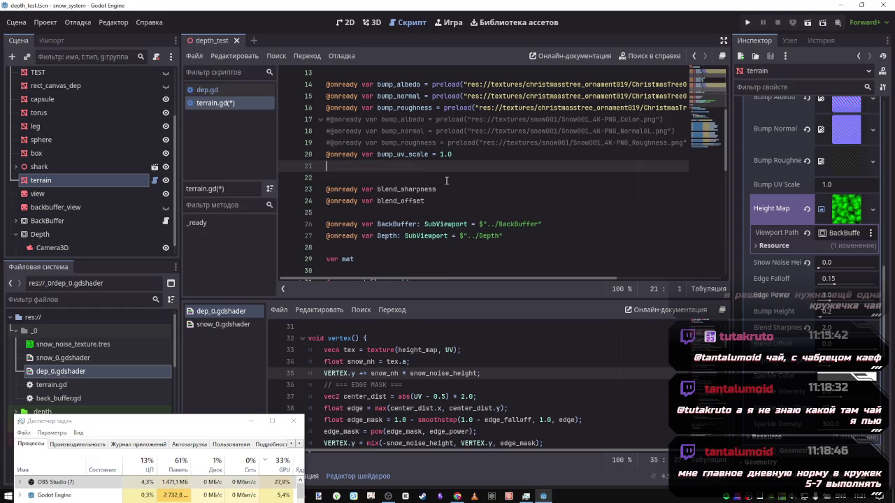
pyautogui.click(441, 154)
pyautogui.hotkey('ctrl', 'c')
pyautogui.press('Down')
pyautogui.hotkey('ctrl', 'v')
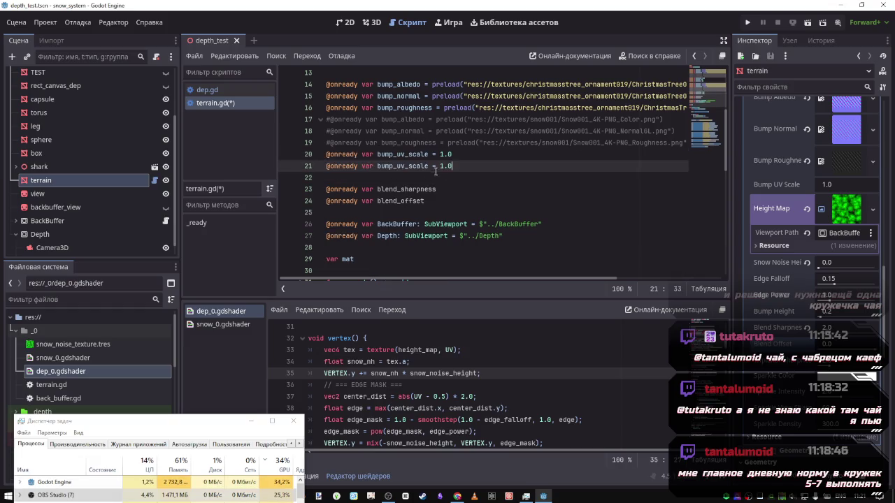
# Rename the copied declaration to bump_height with a default value of 0.2
pyautogui.scroll(1, 421, 174)
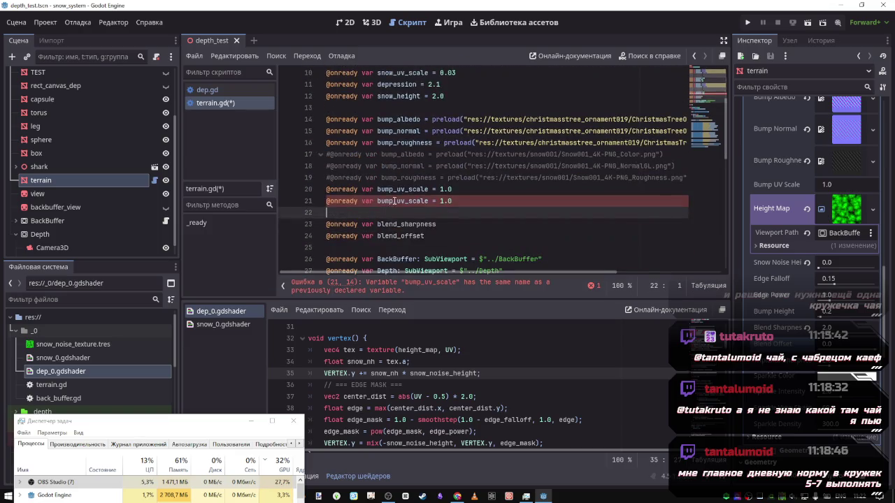
pyautogui.doubleClick(394, 201)
pyautogui.moveTo(428, 201); pyautogui.dragTo(397, 200)
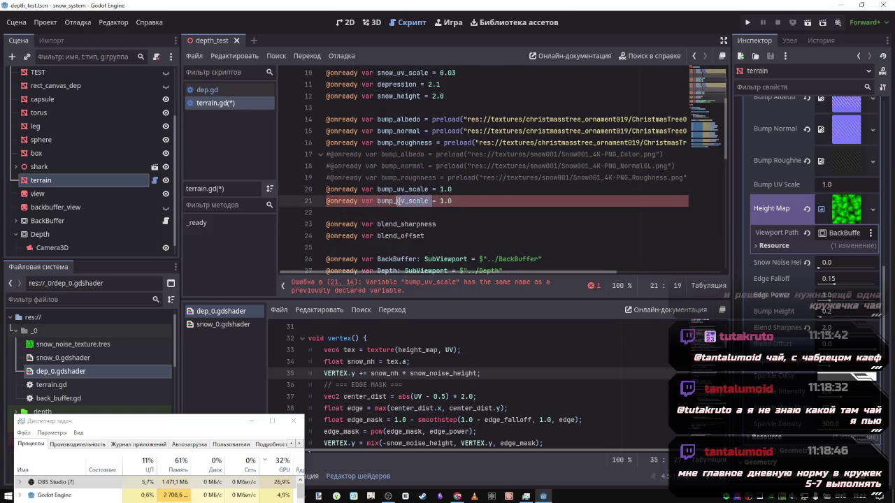
pyautogui.write('s')
pyautogui.write('ght')
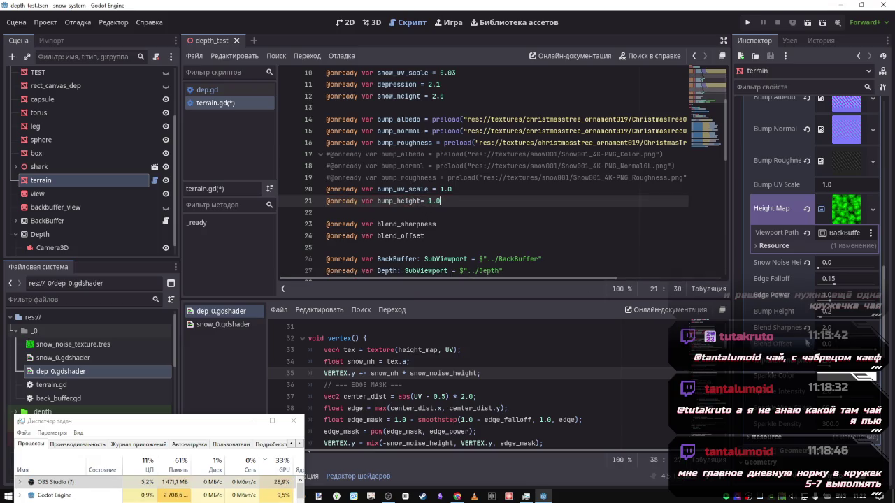
pyautogui.click(439, 201)
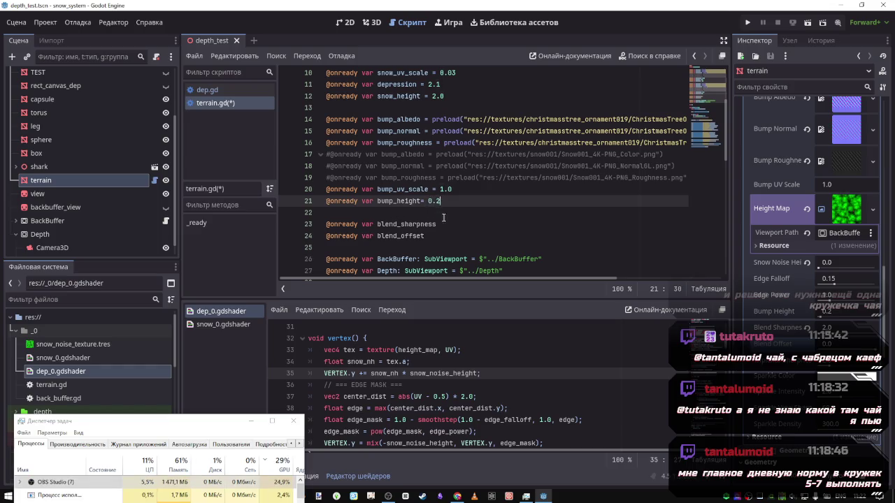
pyautogui.doubleClick(402, 201)
pyautogui.scroll(-10, 464, 224)
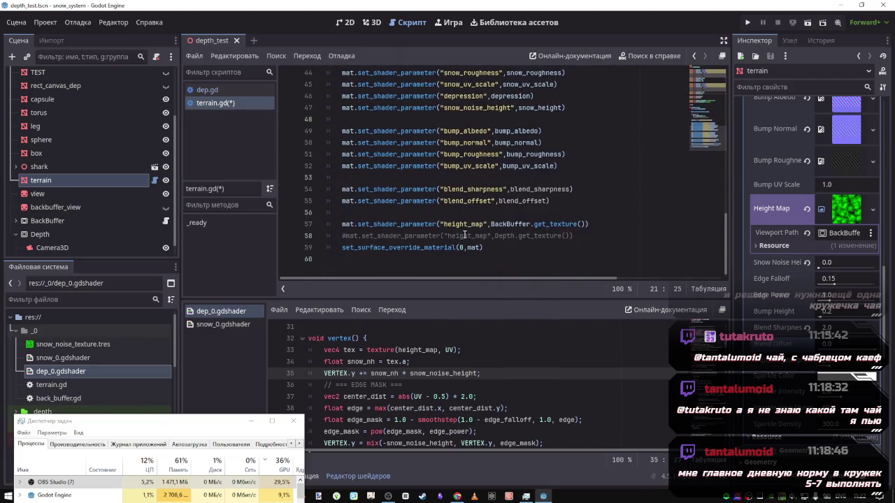
# Duplicate the bump_uv_scale set_shader_parameter line, with bump_height pasted nearby
pyautogui.click(551, 179)
pyautogui.hotkey('ctrl', 'v')
pyautogui.moveTo(557, 165)
pyautogui.mouseDown()
pyautogui.moveTo(328, 167)
pyautogui.moveTo(340, 167)
pyautogui.mouseUp()
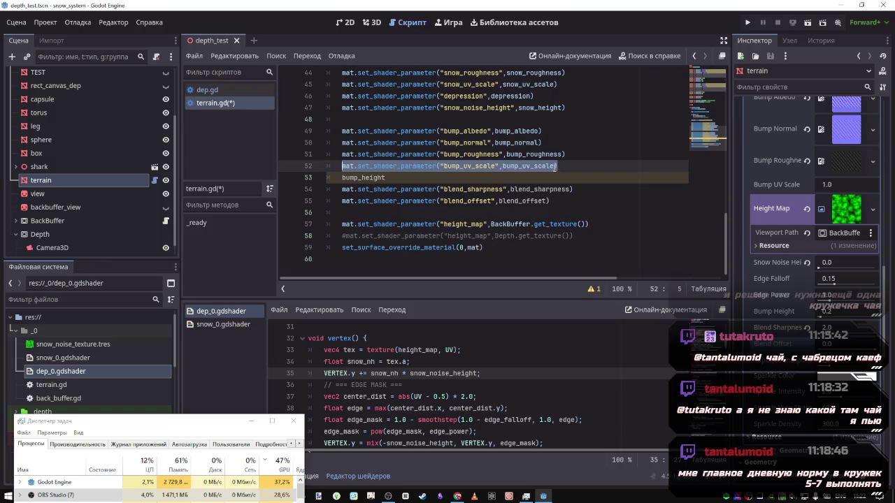
pyautogui.hotkey('ctrl', 'c')
pyautogui.click(557, 166)
pyautogui.press('Return')
pyautogui.hotkey('ctrl', 'v')
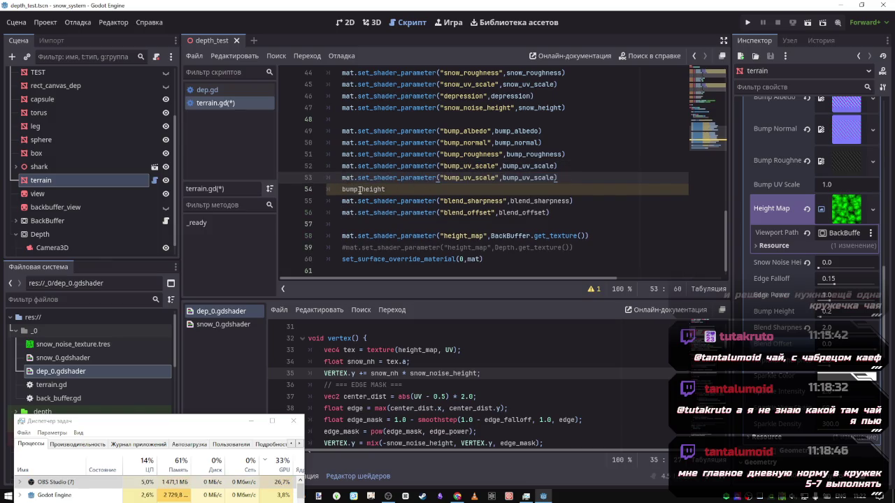
# Change the duplicate's parameter and argument to bump_height, save terrain.gd, and return to 3D
pyautogui.doubleClick(362, 189)
pyautogui.hotkey('ctrl', 'x')
pyautogui.doubleClick(470, 178)
pyautogui.hotkey('ctrl', 'v')
pyautogui.doubleClick(527, 177)
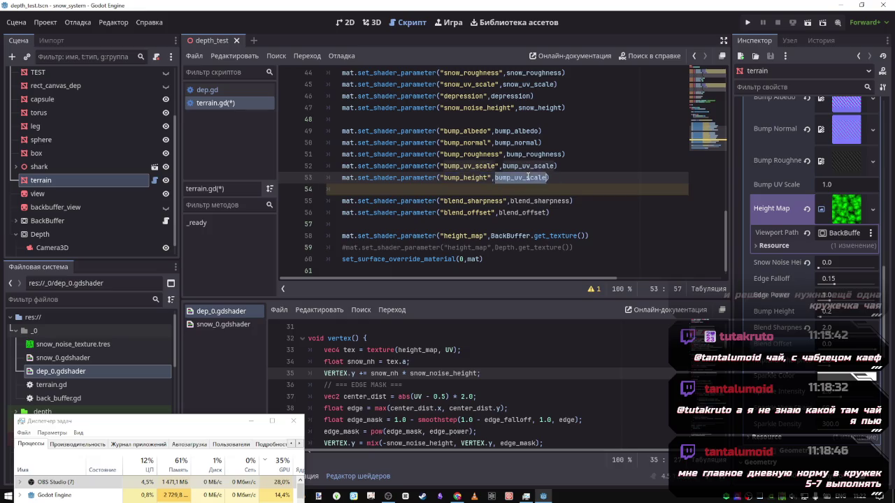
pyautogui.hotkey('ctrl', 'v')
pyautogui.hotkey('ctrl', 's')
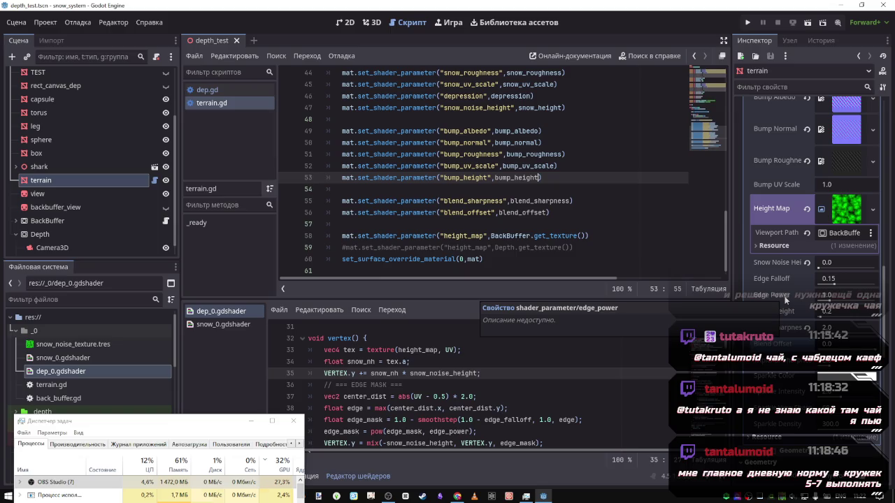
pyautogui.scroll(3, 549, 197)
pyautogui.scroll(-3, 549, 198)
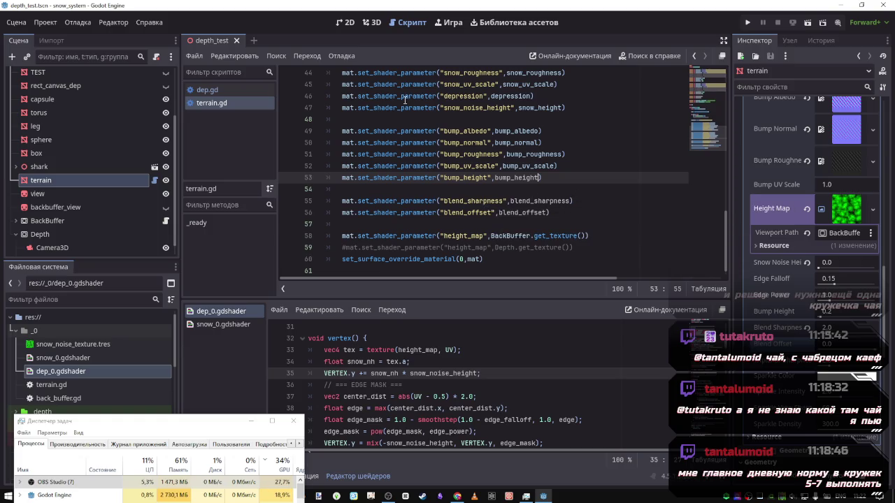
pyautogui.click(372, 22)
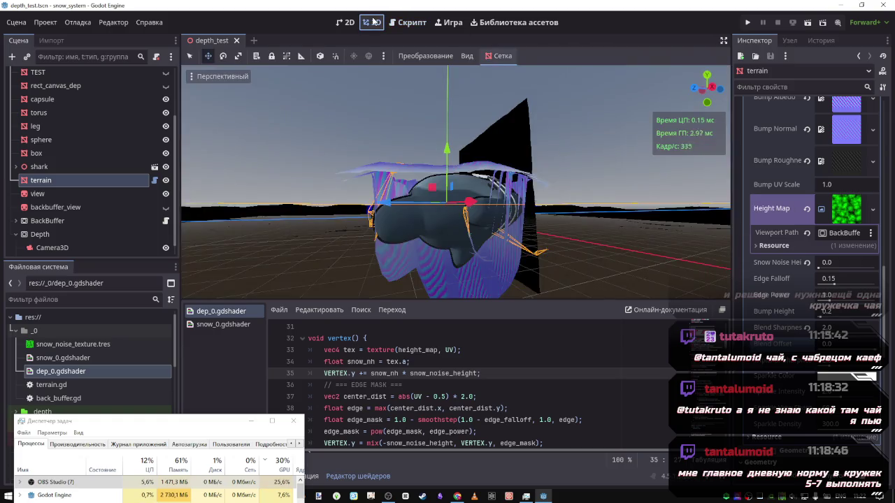
# Set the terrain's Snow Noise Height to 4, then lower it to 2.0
pyautogui.click(807, 264)
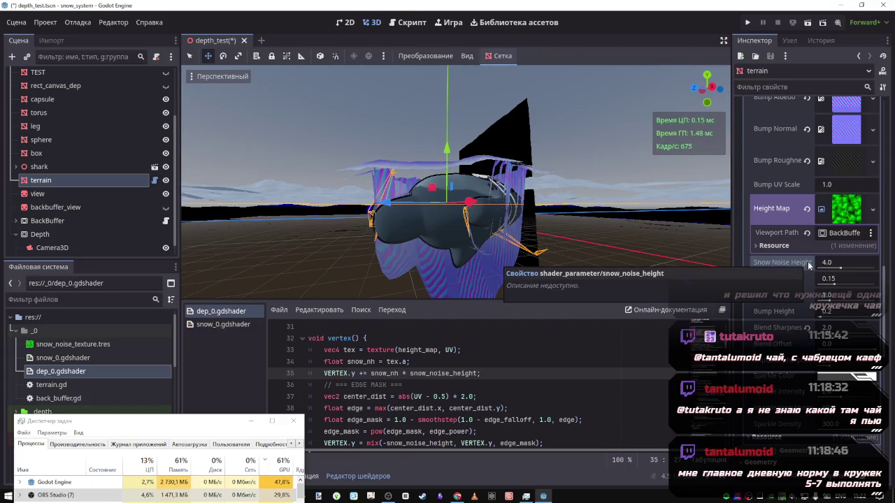
pyautogui.press('w')
pyautogui.press('w')
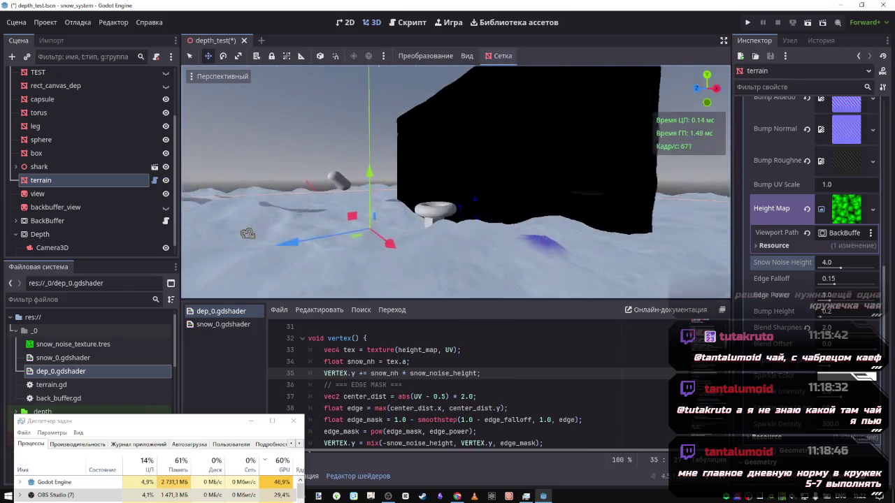
pyautogui.moveTo(838, 266)
pyautogui.mouseDown()
pyautogui.moveTo(829, 265)
pyautogui.moveTo(837, 266)
pyautogui.mouseUp()
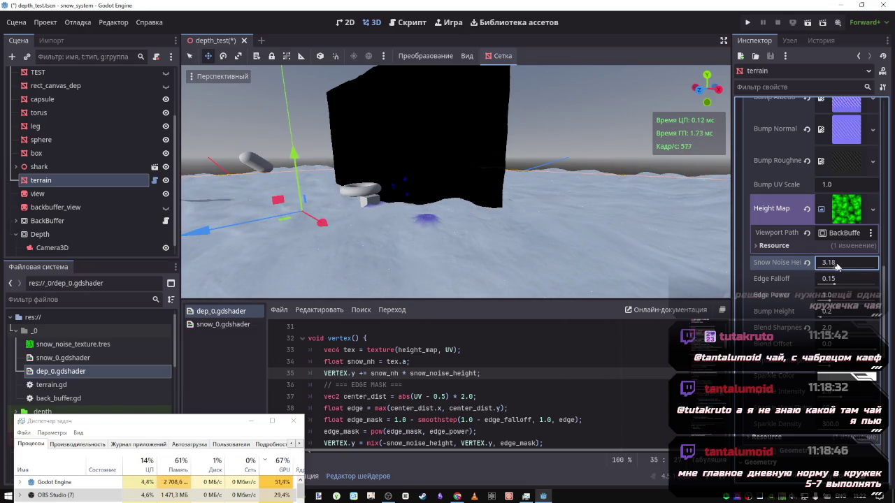
pyautogui.write('4')
pyautogui.press('Return')
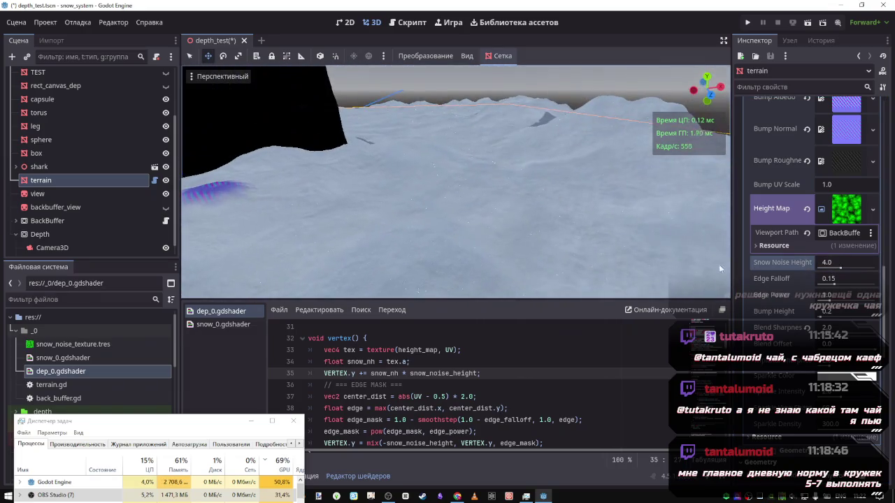
pyautogui.moveTo(830, 263); pyautogui.dragTo(800, 250)
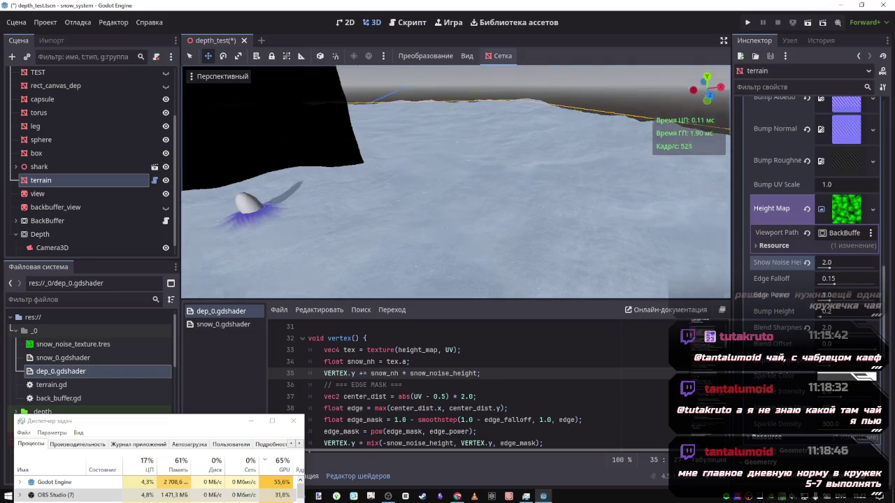
# Fly the camera through the capsule's crater and back out to view the shark and terrain
pyautogui.press('w')
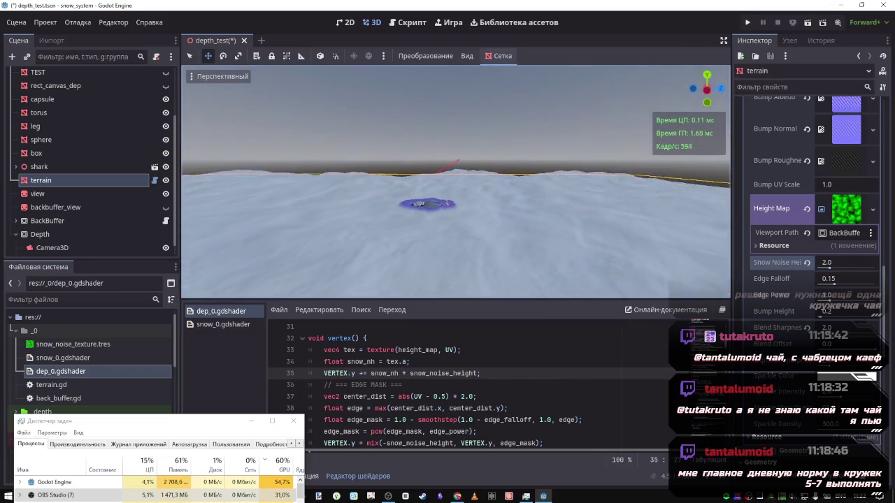
pyautogui.press('w')
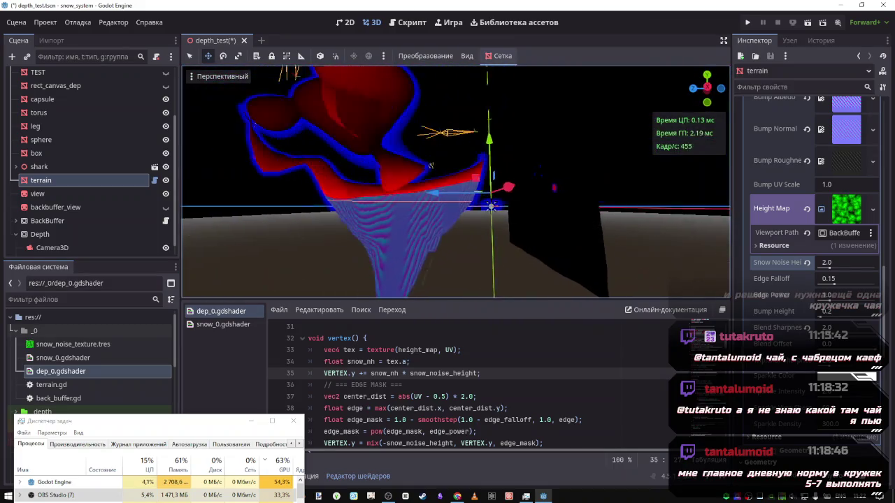
pyautogui.press('s')
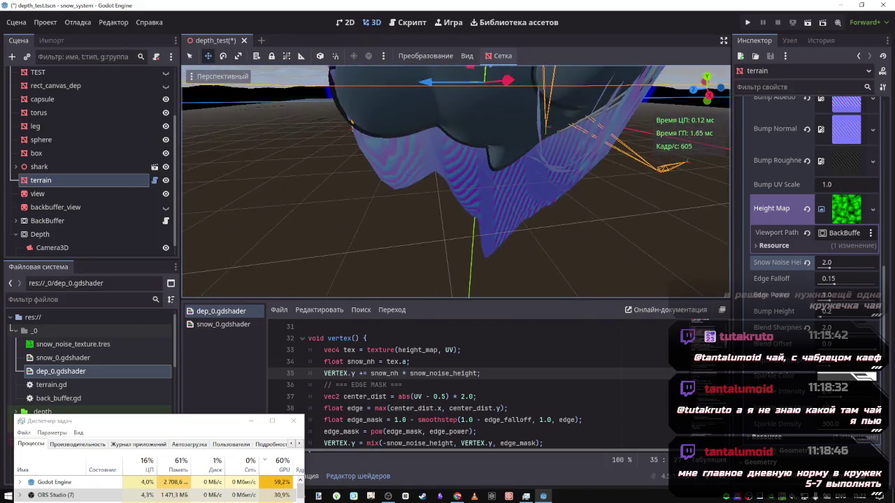
pyautogui.press('s')
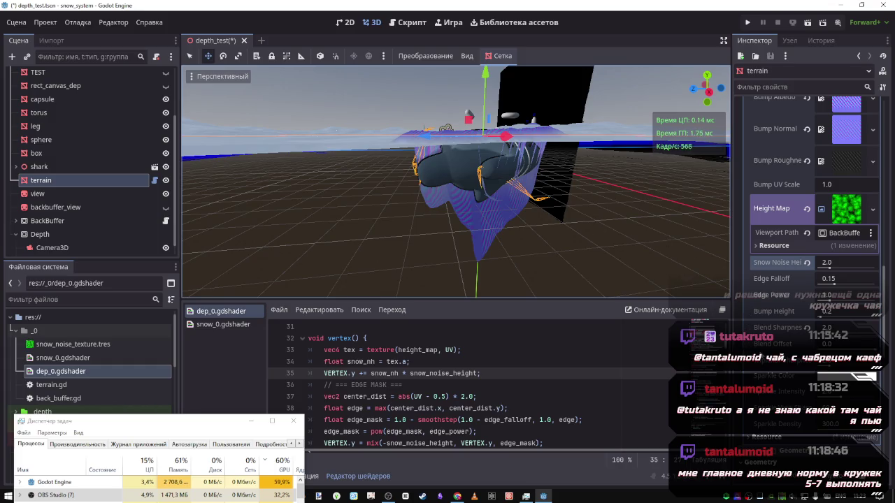
# Lower the terrain shader's Depression parameter to 1.5 and select the shark node
pyautogui.scroll(5, 807, 262)
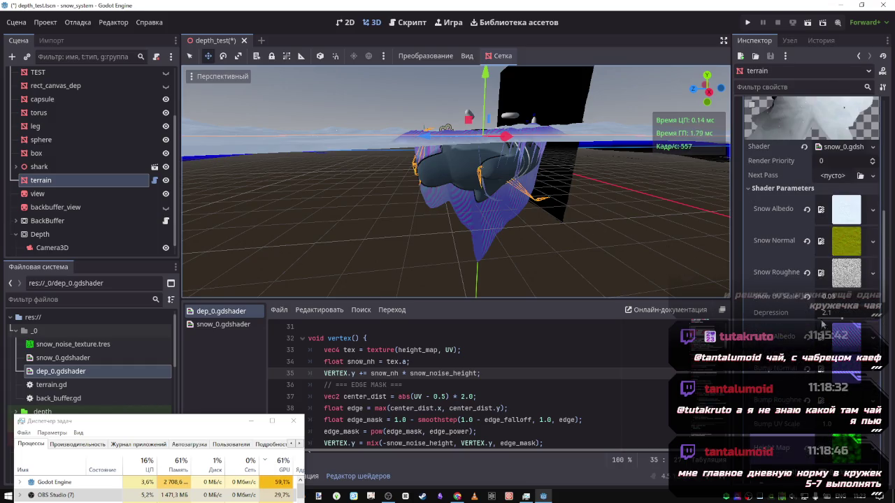
pyautogui.moveTo(844, 318); pyautogui.dragTo(834, 318)
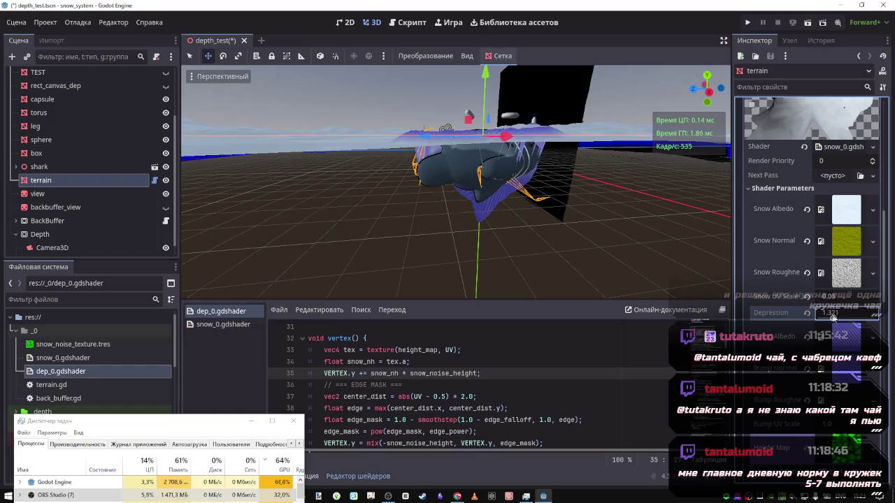
pyautogui.write('1.5')
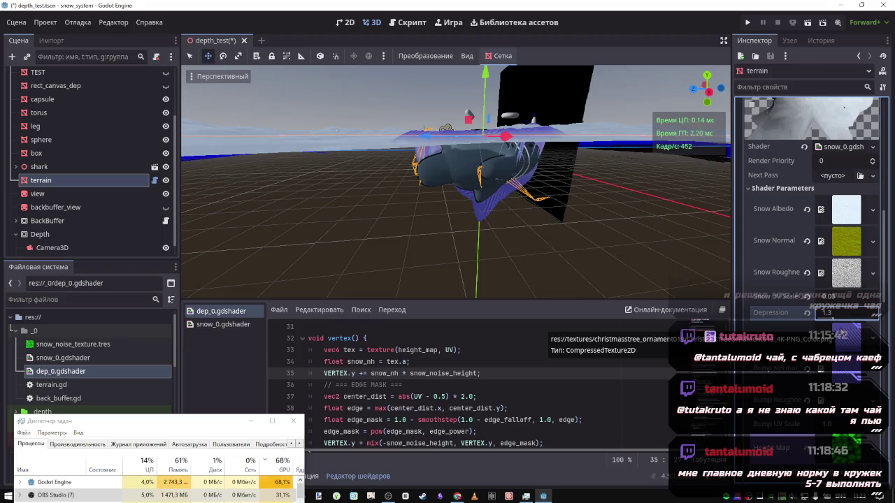
pyautogui.moveTo(629, 279)
pyautogui.mouseDown()
pyautogui.moveTo(671, 266)
pyautogui.moveTo(531, 203)
pyautogui.mouseUp()
pyautogui.click(64, 166)
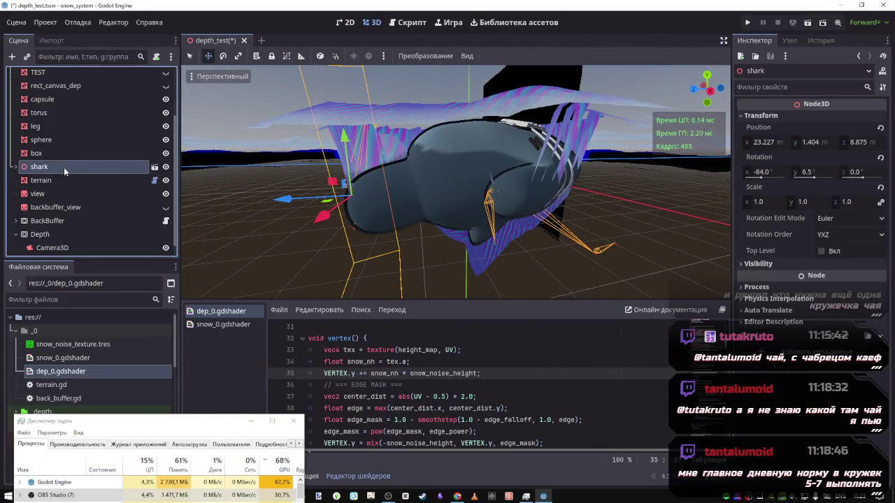
# Raise the shark with the Y gizmo until it rests on the snow at Y 1.953
pyautogui.moveTo(342, 133)
pyautogui.mouseDown()
pyautogui.moveTo(374, 5)
pyautogui.moveTo(386, 187)
pyautogui.moveTo(389, 196)
pyautogui.moveTo(384, 72)
pyautogui.moveTo(395, 87)
pyautogui.moveTo(388, 73)
pyautogui.moveTo(402, 81)
pyautogui.moveTo(403, 124)
pyautogui.moveTo(436, 237)
pyautogui.mouseUp()
pyautogui.rightClick(436, 238)
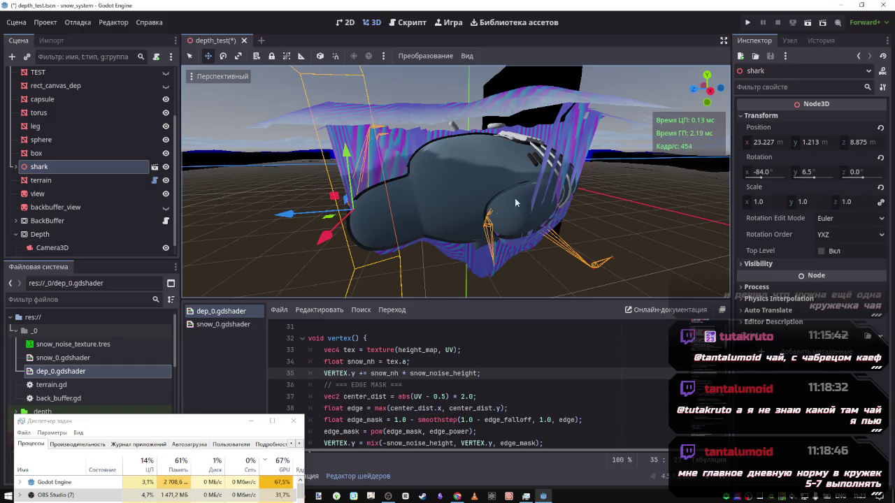
pyautogui.scroll(-3, 369, 189)
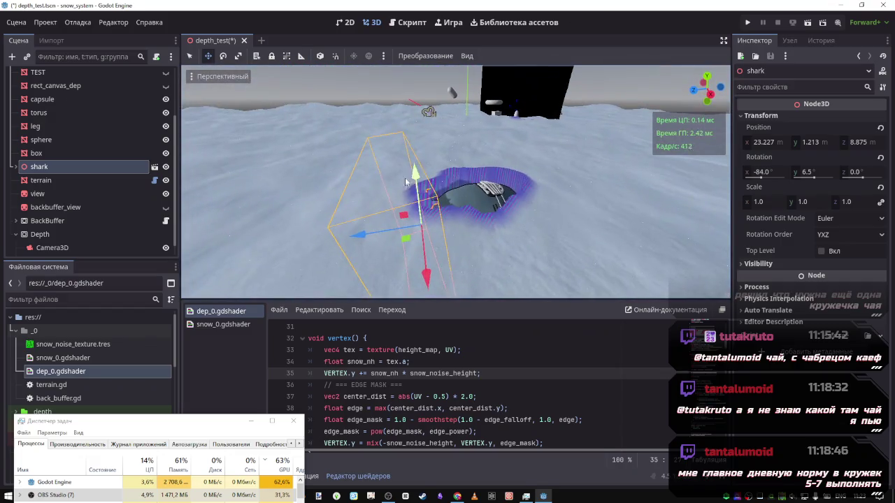
pyautogui.moveTo(417, 178); pyautogui.dragTo(417, 74)
pyautogui.moveTo(418, 175); pyautogui.dragTo(420, 168)
pyautogui.moveTo(426, 123)
pyautogui.mouseDown()
pyautogui.moveTo(436, 162)
pyautogui.moveTo(438, 106)
pyautogui.moveTo(439, 116)
pyautogui.mouseUp()
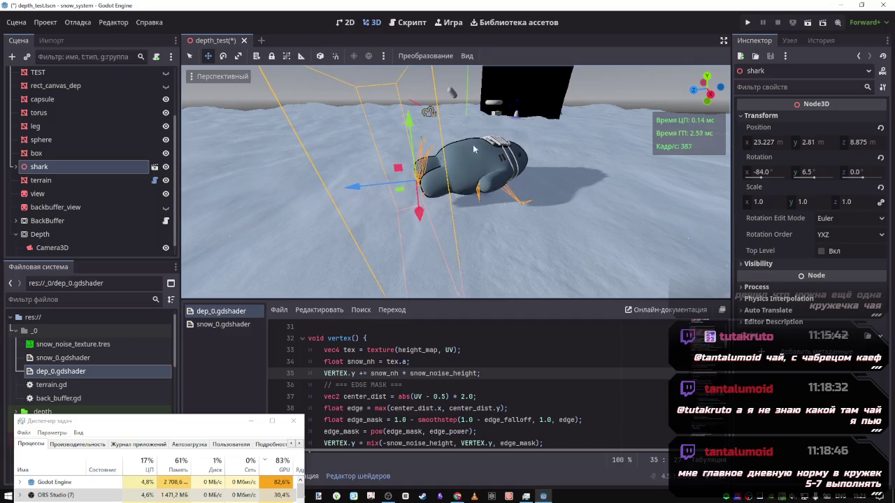
pyautogui.scroll(5, 456, 182)
pyautogui.press('f')
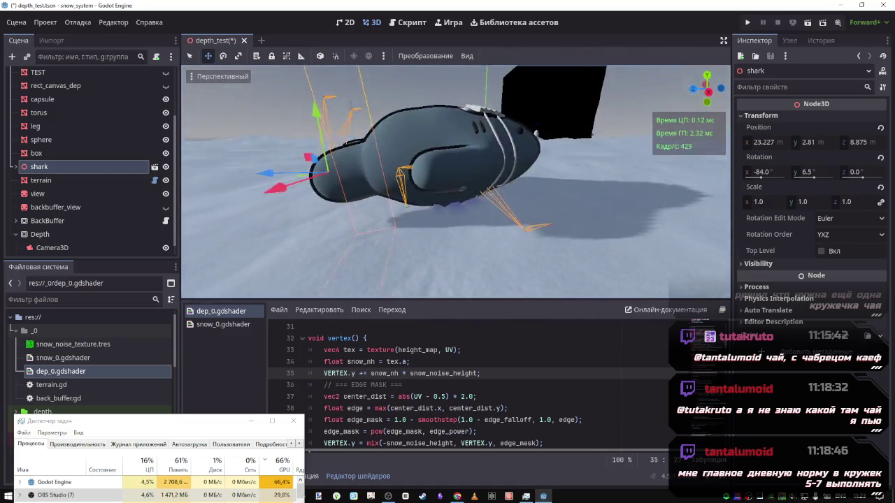
pyautogui.moveTo(395, 138)
pyautogui.mouseDown()
pyautogui.moveTo(395, 173)
pyautogui.moveTo(408, 177)
pyautogui.moveTo(411, 167)
pyautogui.mouseUp()
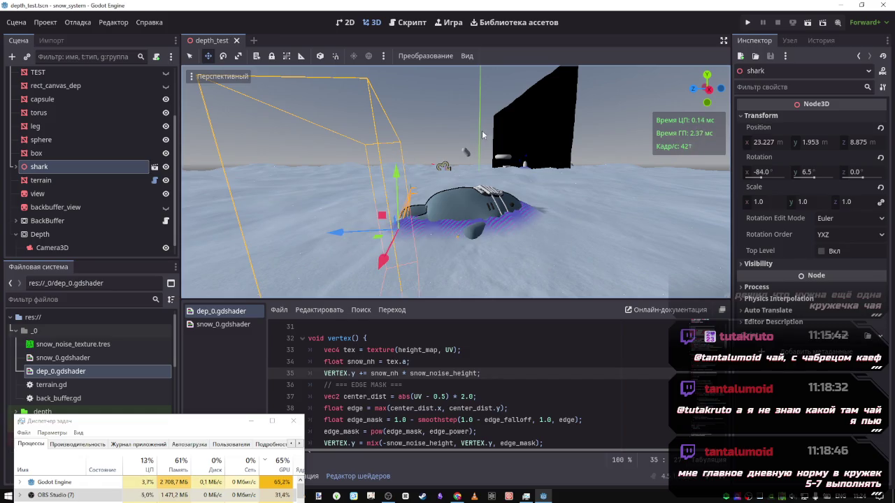
pyautogui.moveTo(458, 497)
pyautogui.click(461, 454)
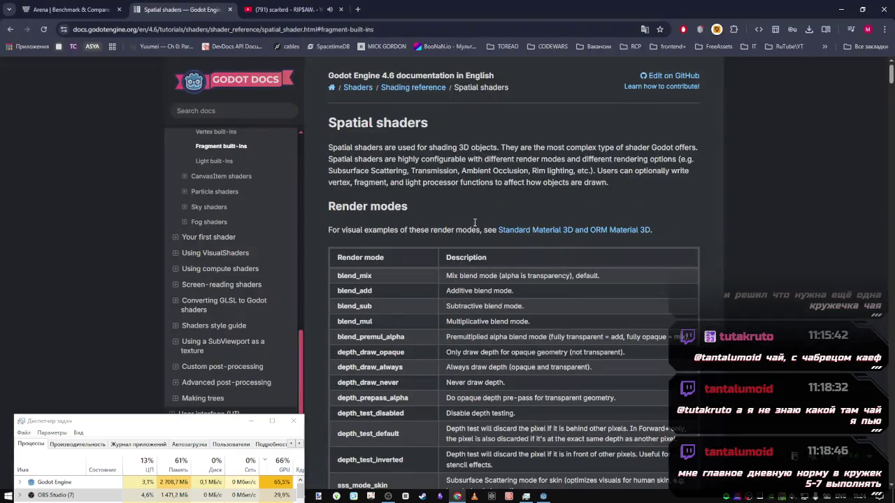
pyautogui.moveTo(543, 497)
pyautogui.click(544, 447)
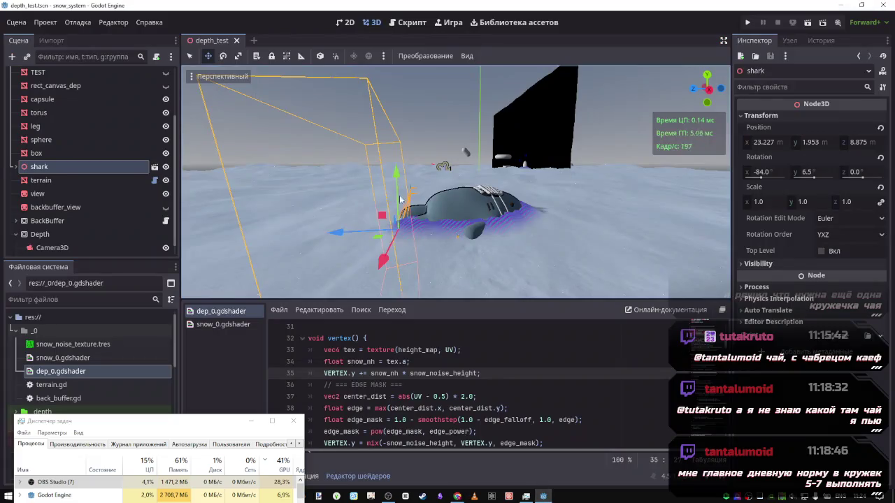
pyautogui.hotkey('alt', 'Tab')
pyautogui.click(283, 7)
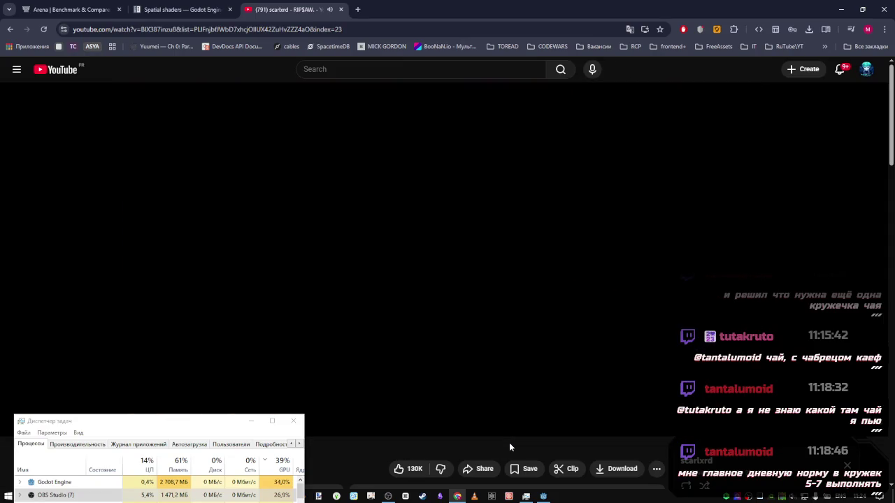
pyautogui.scroll(-2, 371, 361)
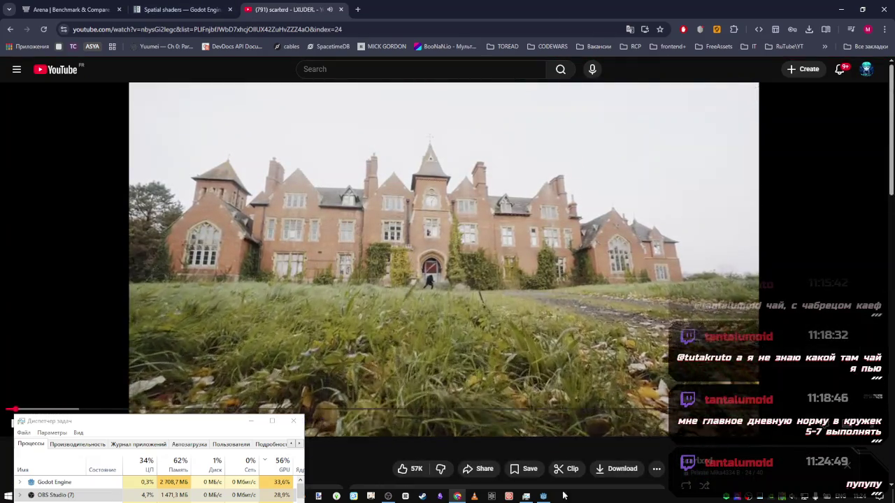
pyautogui.hotkey('alt', 'Tab')
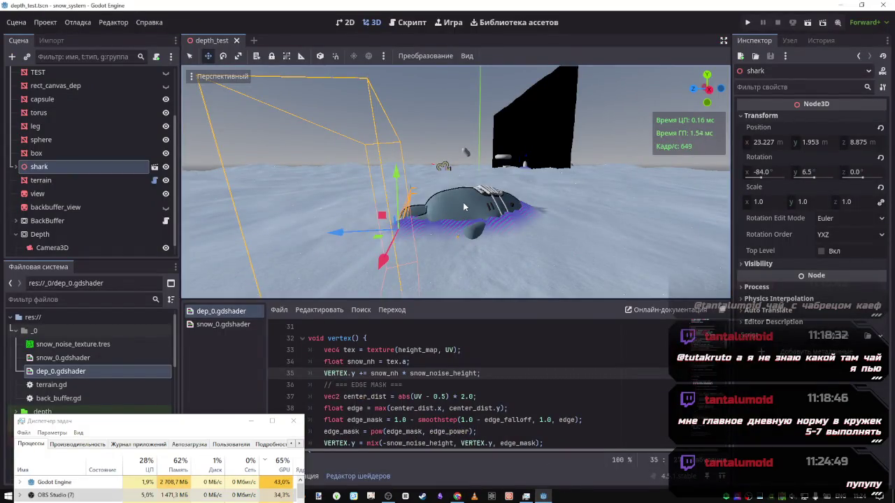
# Lower the torus 1.625 along Y and move it 13 units left along X
pyautogui.moveTo(465, 207)
pyautogui.mouseDown()
pyautogui.moveTo(447, 196)
pyautogui.moveTo(433, 224)
pyautogui.moveTo(461, 209)
pyautogui.moveTo(475, 182)
pyautogui.moveTo(468, 190)
pyautogui.moveTo(482, 204)
pyautogui.moveTo(499, 195)
pyautogui.moveTo(489, 206)
pyautogui.moveTo(465, 182)
pyautogui.moveTo(450, 203)
pyautogui.moveTo(428, 203)
pyautogui.mouseUp()
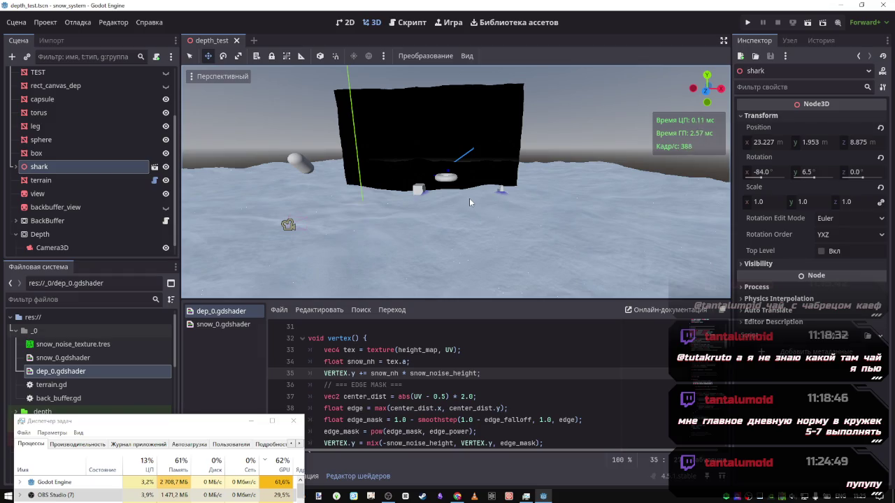
pyautogui.moveTo(467, 198); pyautogui.dragTo(431, 228)
pyautogui.click(442, 223)
pyautogui.moveTo(459, 159); pyautogui.dragTo(459, 193)
pyautogui.moveTo(522, 257)
pyautogui.mouseDown()
pyautogui.moveTo(538, 265)
pyautogui.moveTo(447, 258)
pyautogui.moveTo(369, 215)
pyautogui.moveTo(319, 201)
pyautogui.moveTo(366, 229)
pyautogui.moveTo(594, 276)
pyautogui.moveTo(525, 267)
pyautogui.moveTo(316, 207)
pyautogui.moveTo(433, 253)
pyautogui.moveTo(187, 220)
pyautogui.moveTo(501, 235)
pyautogui.mouseUp()
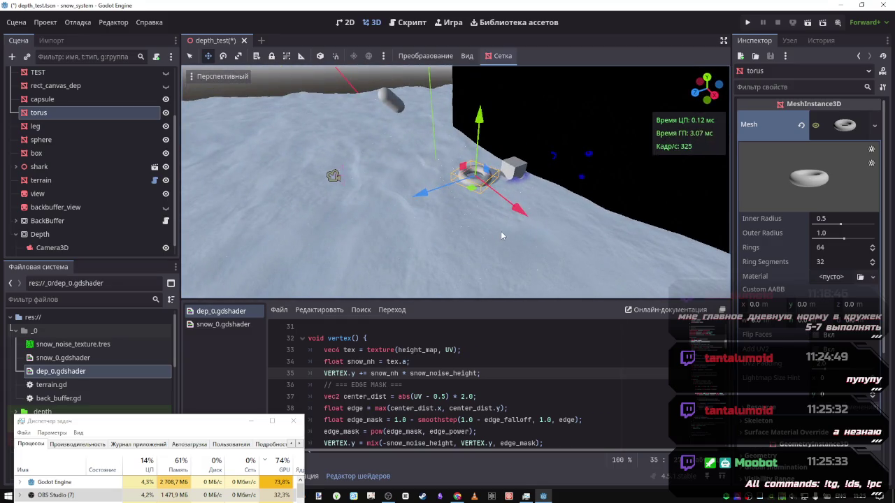
# Slide the box along X to about 8.903, 2.774, -2.296 using Select mode
pyautogui.moveTo(495, 175)
pyautogui.mouseDown()
pyautogui.moveTo(480, 233)
pyautogui.moveTo(412, 238)
pyautogui.moveTo(188, 164)
pyautogui.moveTo(471, 280)
pyautogui.moveTo(461, 250)
pyautogui.moveTo(482, 276)
pyautogui.moveTo(464, 197)
pyautogui.mouseUp()
pyautogui.click(448, 268)
pyautogui.moveTo(514, 249); pyautogui.dragTo(214, 93)
pyautogui.click(190, 57)
pyautogui.scroll(2, 474, 224)
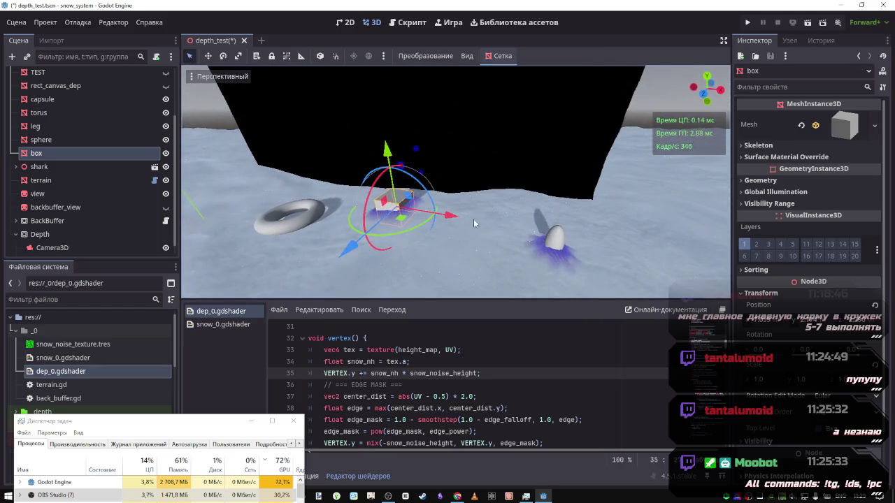
pyautogui.moveTo(457, 231)
pyautogui.mouseDown()
pyautogui.moveTo(492, 229)
pyautogui.moveTo(461, 241)
pyautogui.mouseUp()
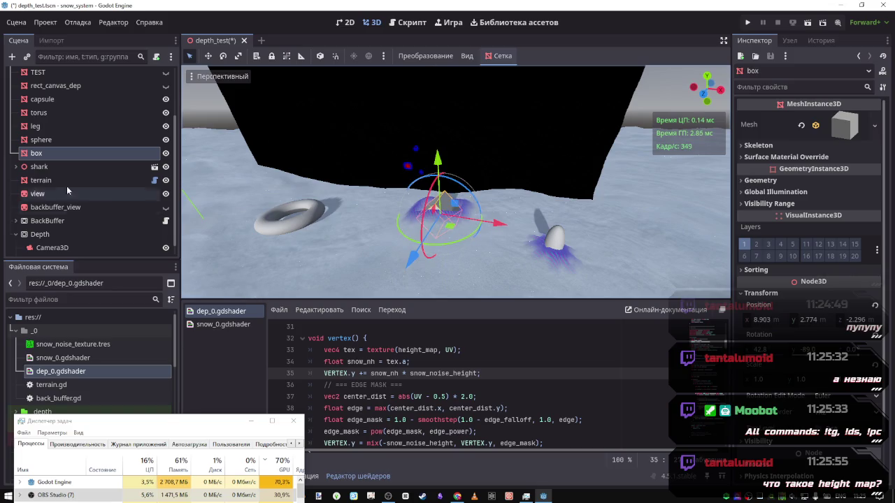
pyautogui.click(44, 221)
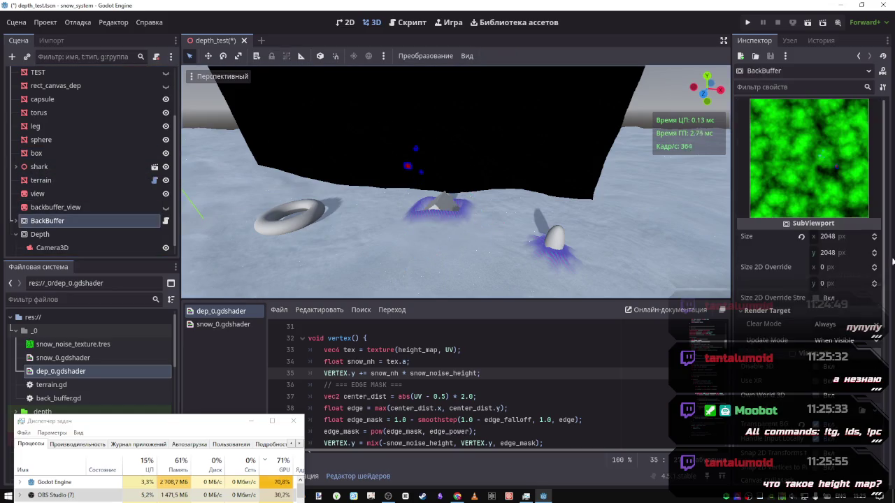
# Switch BackBuffer's Clear Mode to Never and back to Always, then expand it to show SnowShaping and Copy
pyautogui.click(839, 325)
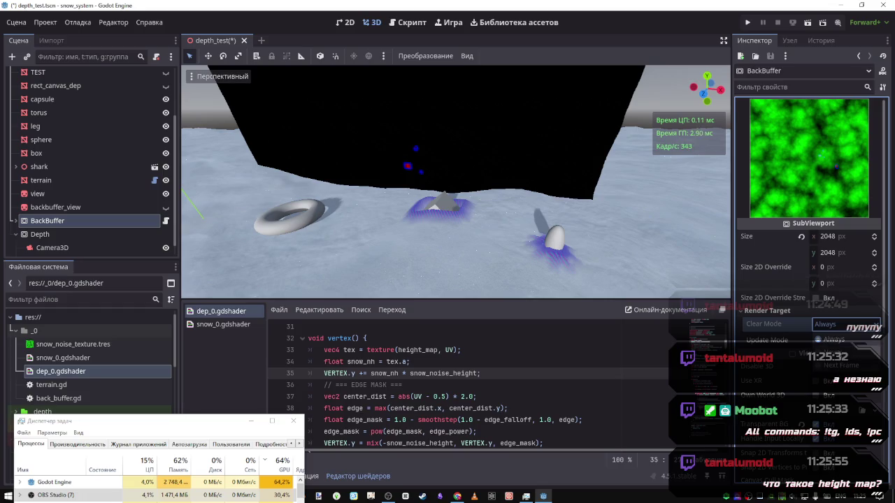
pyautogui.click(831, 355)
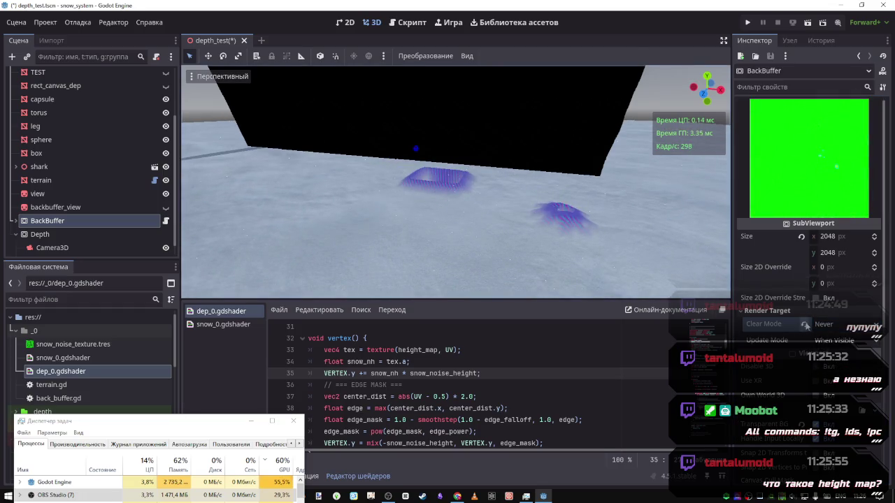
pyautogui.click(804, 324)
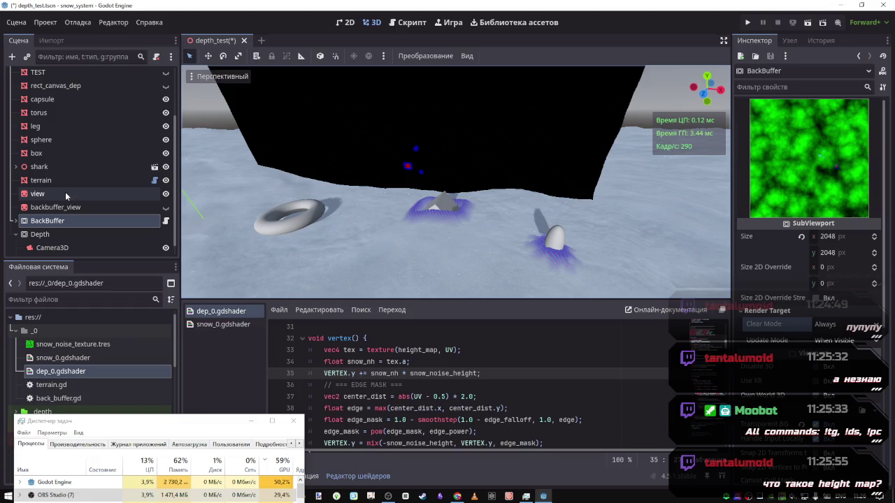
pyautogui.click(15, 221)
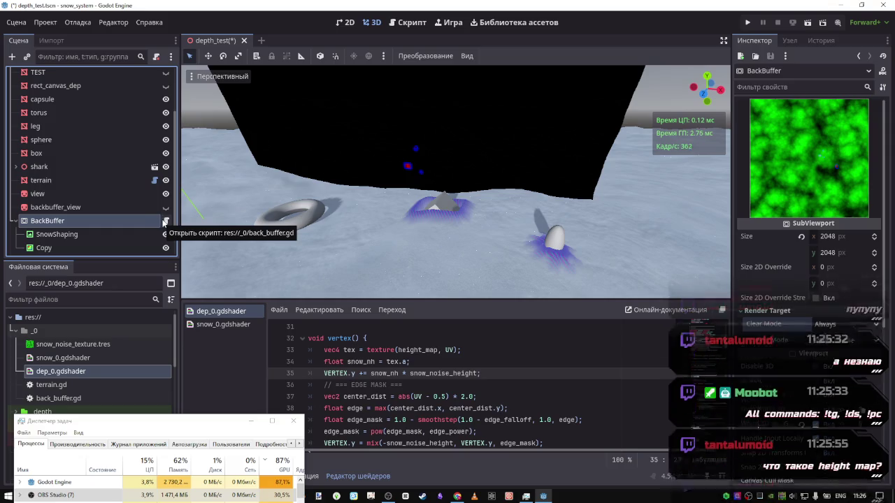
pyautogui.click(166, 222)
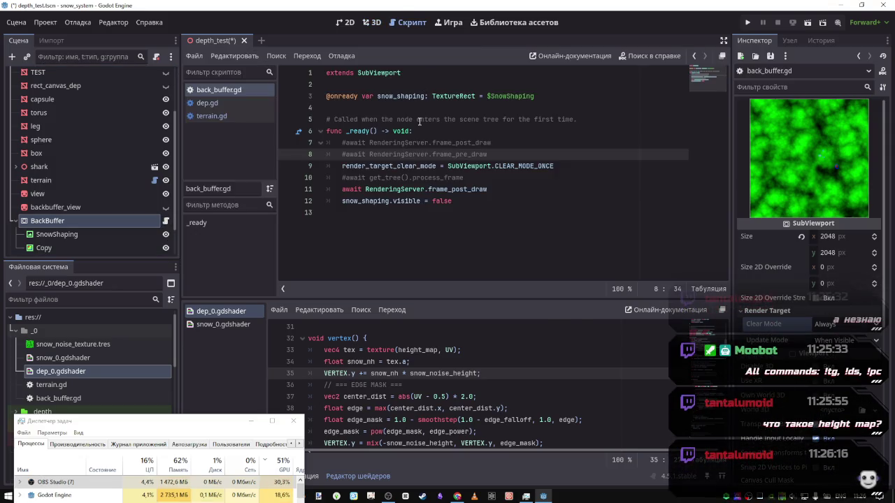
pyautogui.click(216, 102)
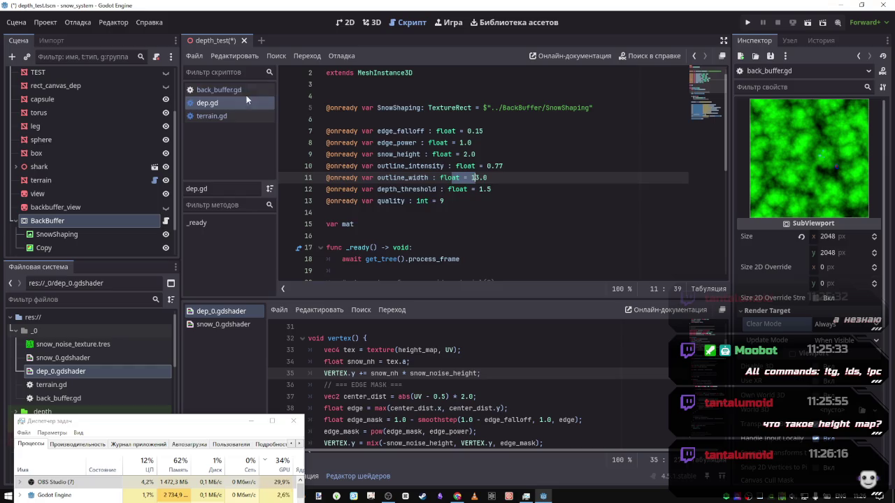
pyautogui.click(203, 116)
pyautogui.scroll(5, 709, 112)
pyautogui.scroll(10, 708, 112)
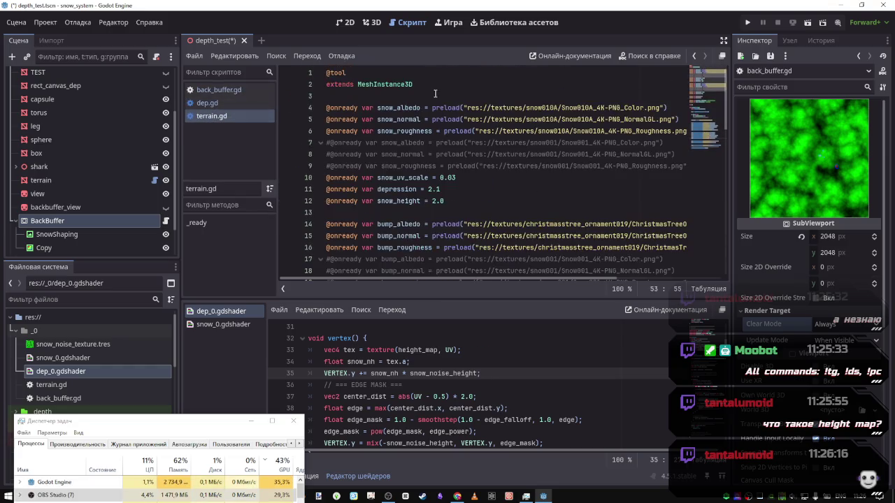
pyautogui.click(215, 91)
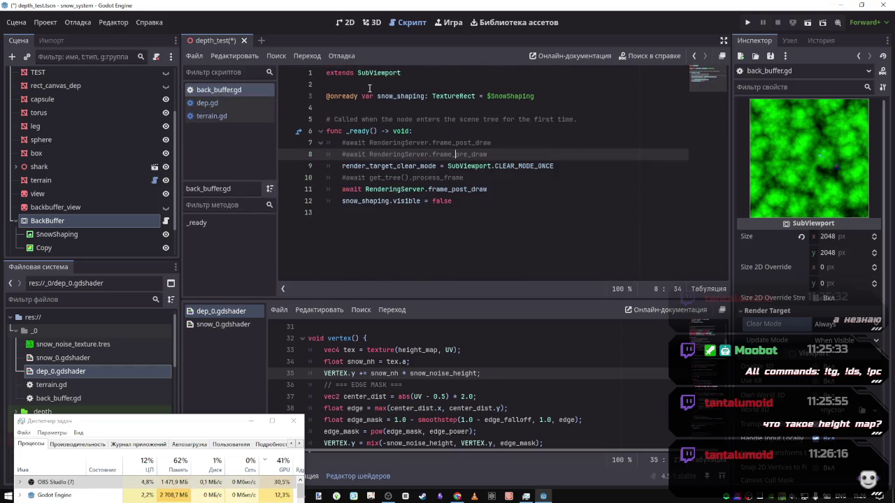
pyautogui.click(327, 73)
pyautogui.press('Return')
pyautogui.press('Up')
pyautogui.write('@tool')
pyautogui.hotkey('ctrl', 's')
# Return to the 3D view and reload the current scene
pyautogui.click(374, 25)
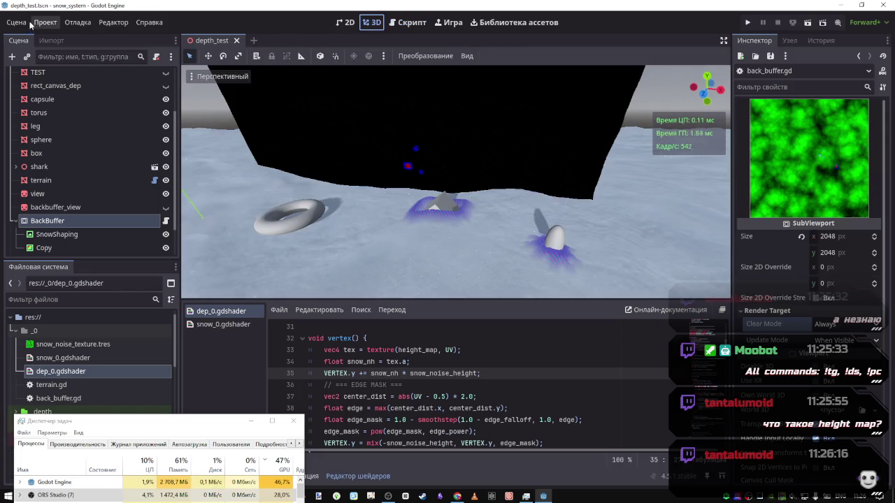
pyautogui.click(31, 24)
pyautogui.click(36, 246)
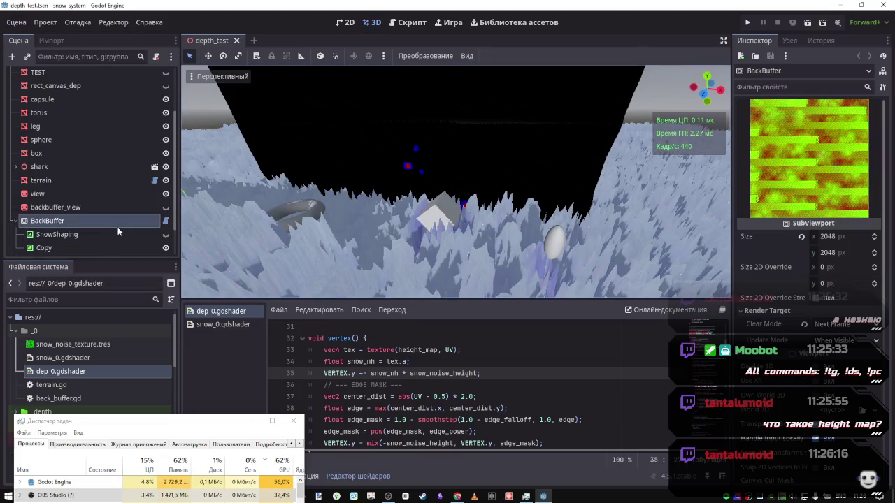
pyautogui.click(165, 222)
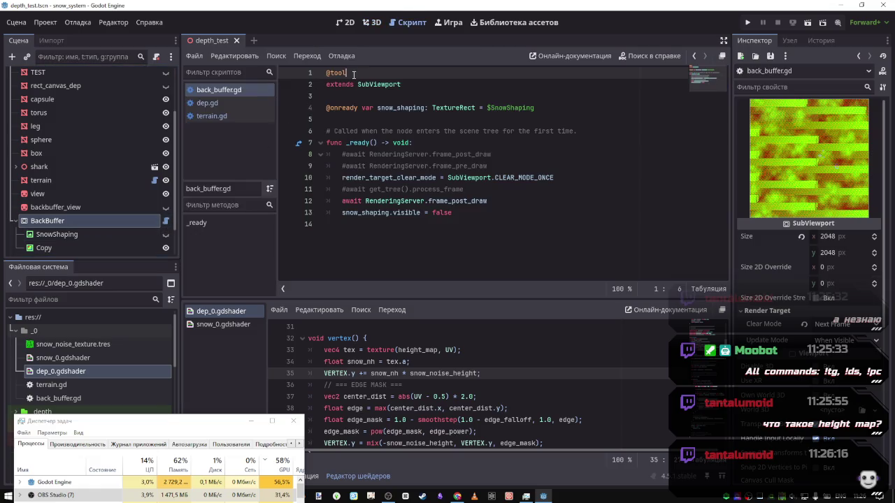
pyautogui.moveTo(353, 74); pyautogui.dragTo(294, 69)
pyautogui.press('BackSpace')
pyautogui.hotkey('ctrl', 'z')
pyautogui.click(805, 325)
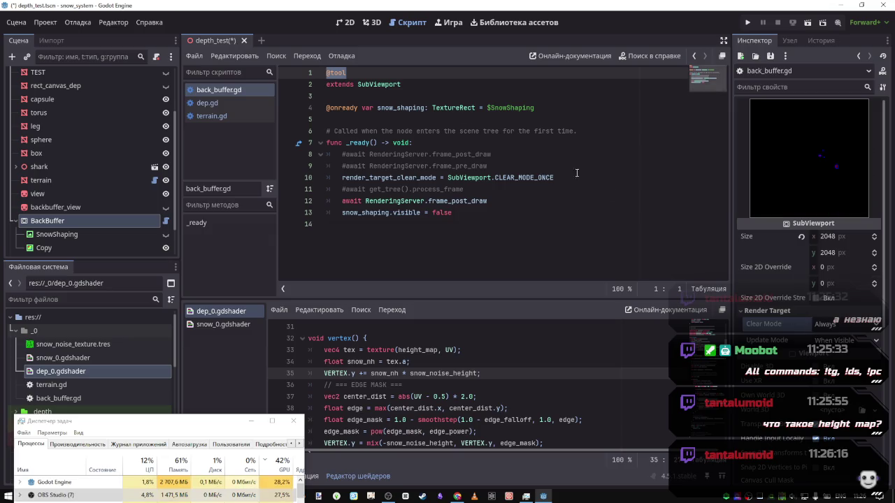
pyautogui.click(371, 23)
pyautogui.hotkey('ctrl', 's')
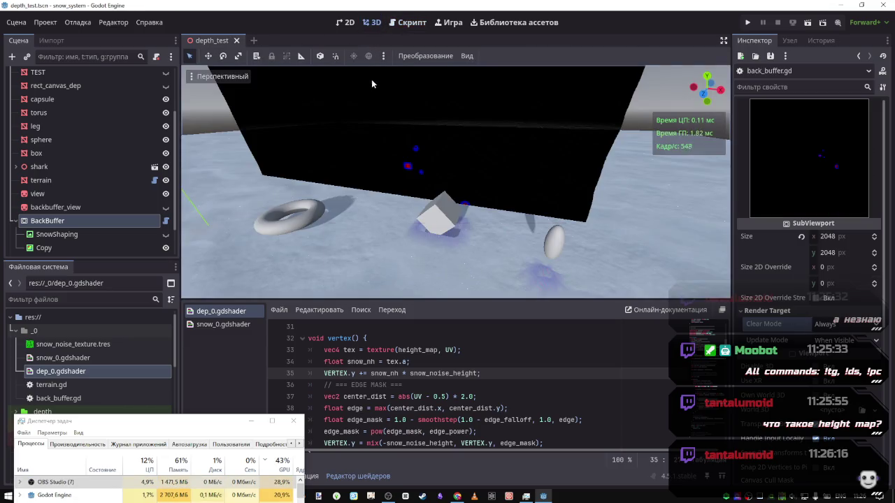
pyautogui.click(16, 23)
pyautogui.click(65, 243)
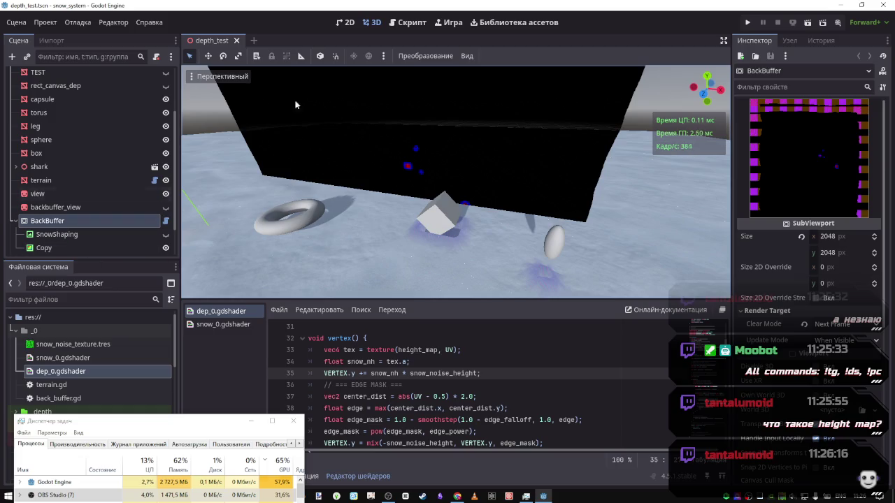
pyautogui.click(411, 22)
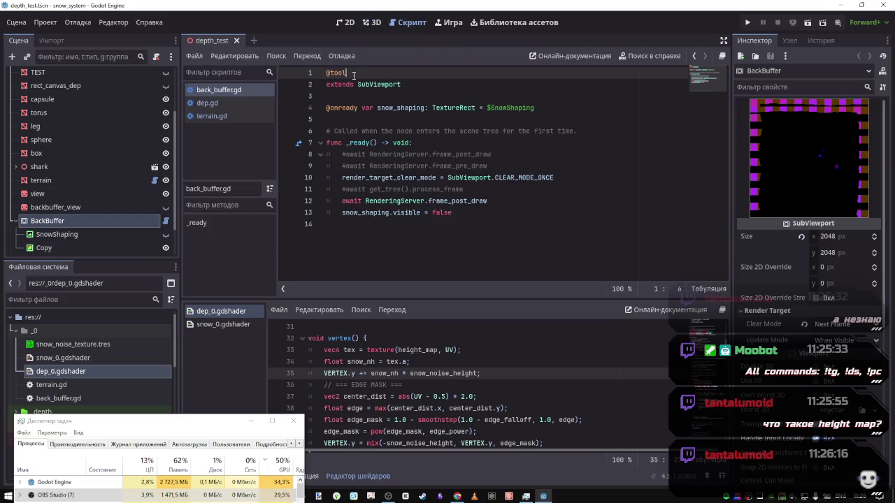
pyautogui.moveTo(354, 75); pyautogui.dragTo(277, 72)
pyautogui.press('Delete')
pyautogui.press('Delete')
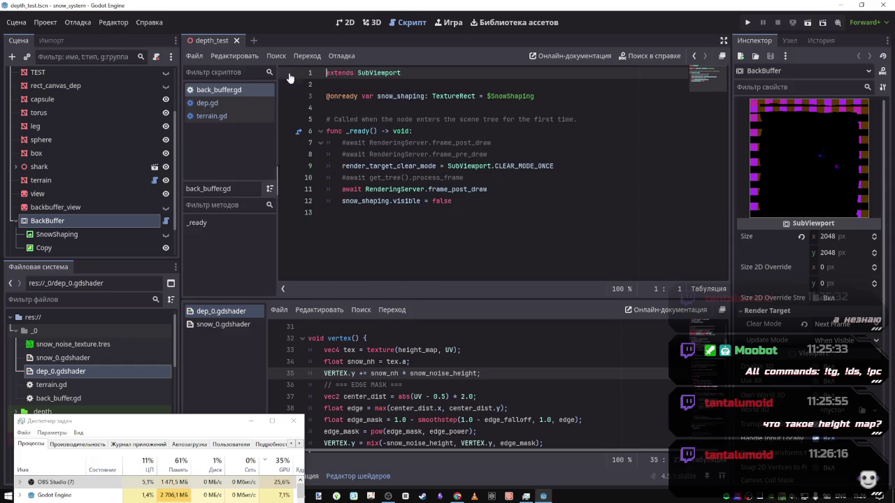
pyautogui.click(370, 22)
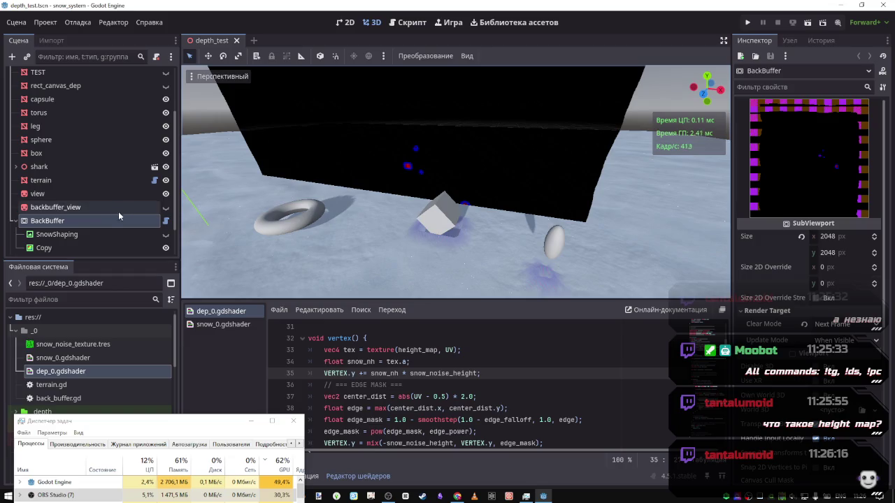
# Switch to the 2D workspace and back to 3D, then raise the box and undo the move
pyautogui.hotkey('ctrl', 'F1')
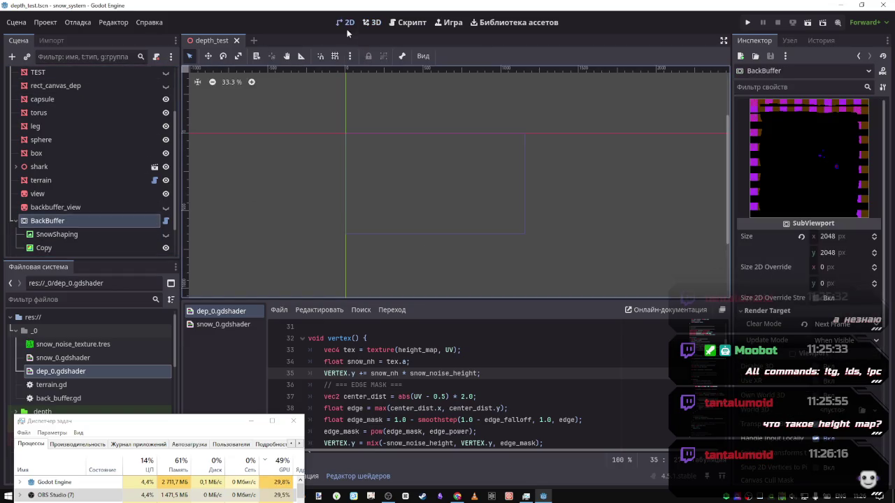
pyautogui.hotkey('ctrl', 'F2')
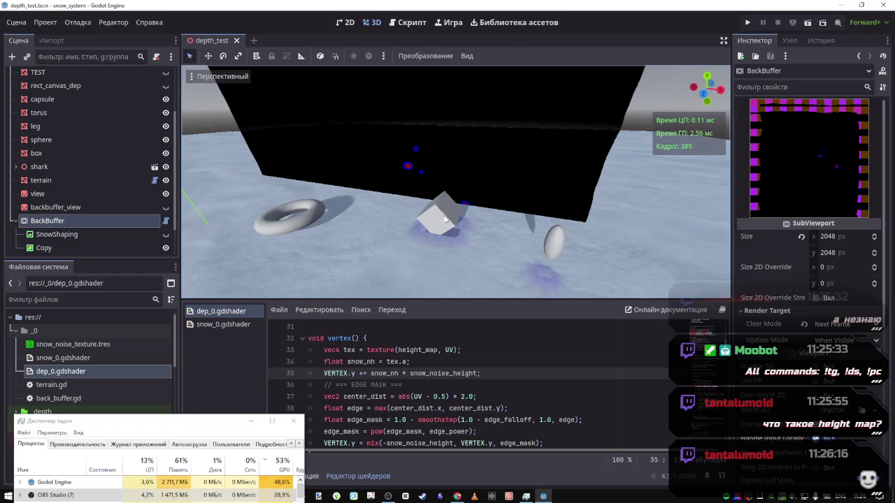
pyautogui.click(446, 220)
pyautogui.moveTo(441, 168); pyautogui.dragTo(444, 107)
pyautogui.hotkey('ctrl', 'z')
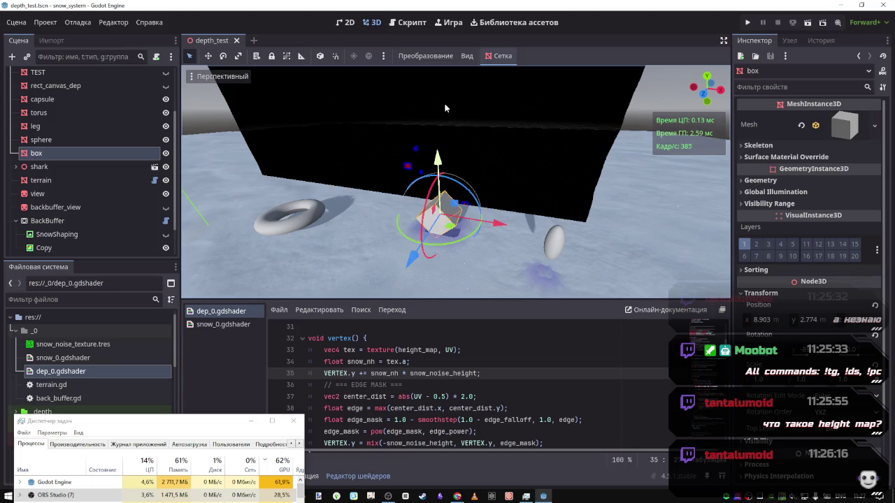
# Run the depth_test scene and inspect the live terrain and box nodes in the Remote tree
pyautogui.click(808, 23)
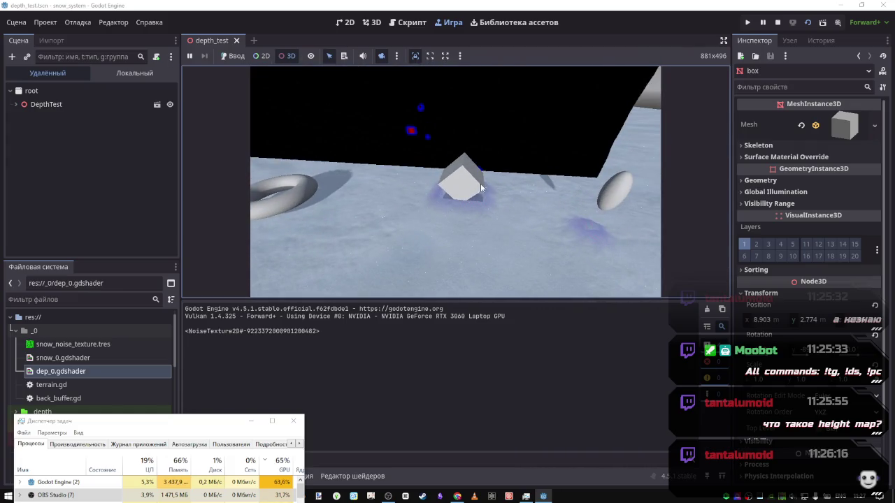
pyautogui.click(480, 221)
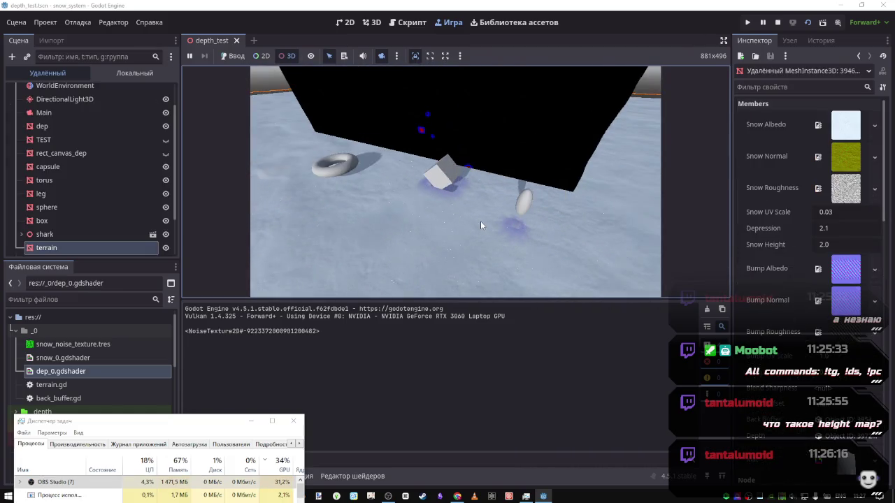
pyautogui.click(487, 174)
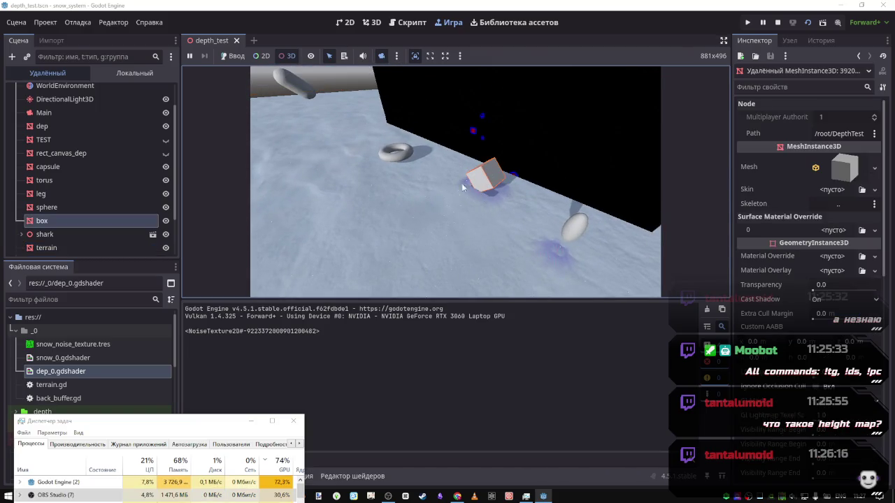
# Stop the running game and toggle a node's visibility in the Scene dock
pyautogui.click(780, 24)
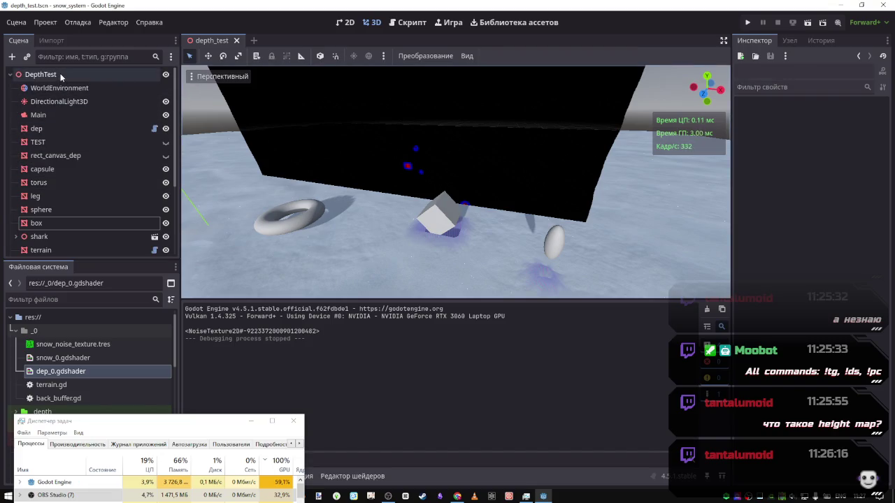
pyautogui.rightClick(60, 75)
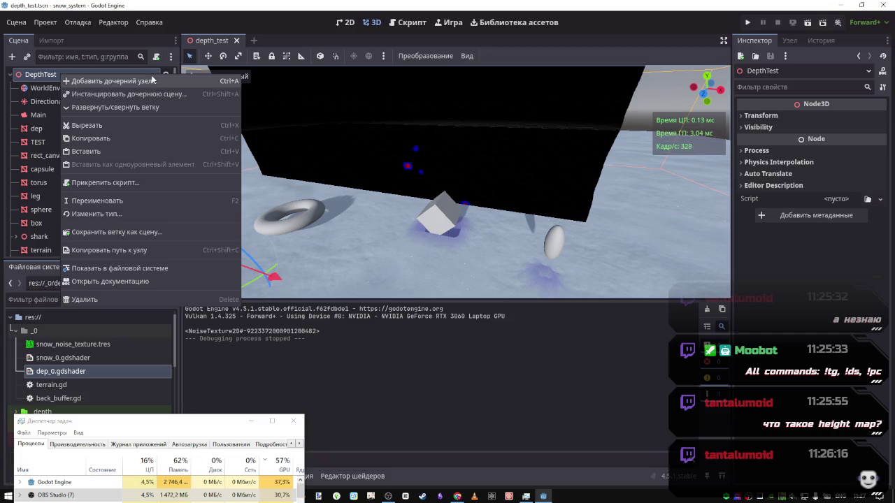
pyautogui.click(74, 49)
pyautogui.scroll(-5, 126, 140)
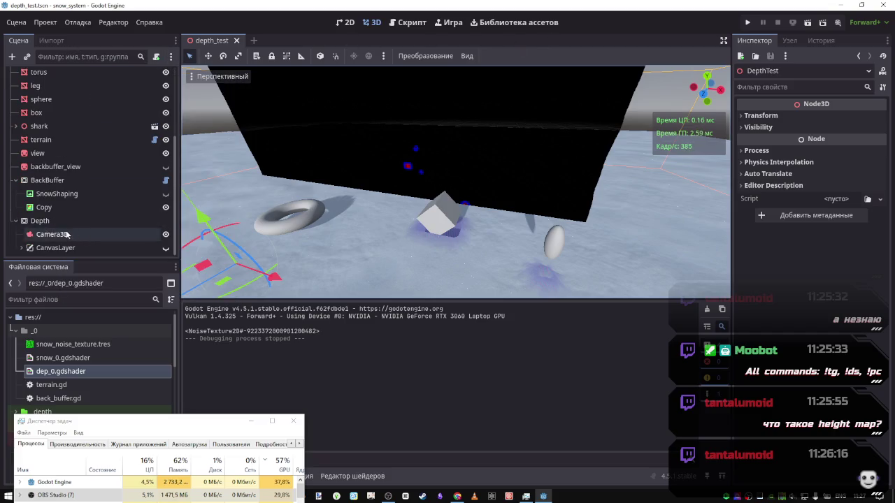
pyautogui.click(165, 195)
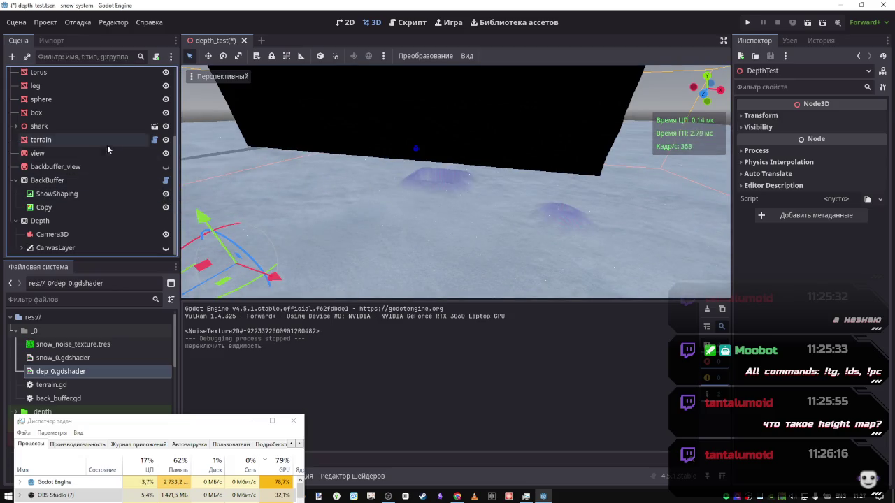
# Revert the BackBuffer viewport's Clear Mode to Always
pyautogui.click(110, 168)
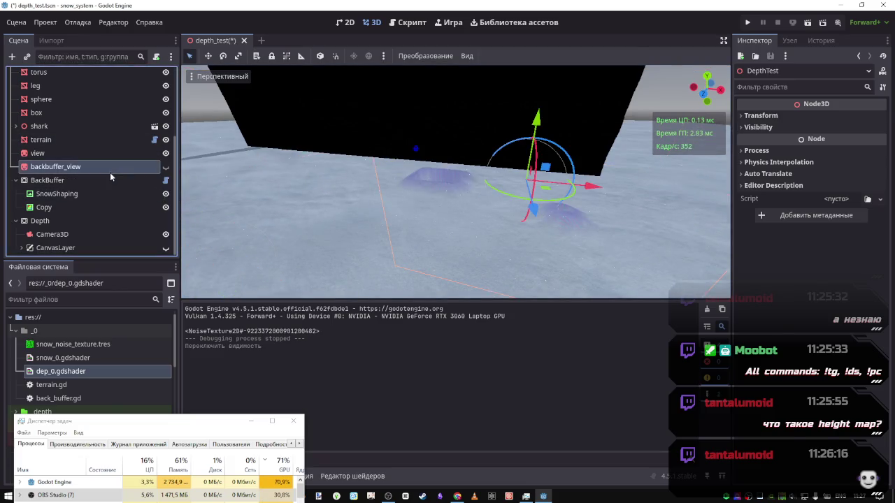
pyautogui.click(65, 180)
pyautogui.click(804, 324)
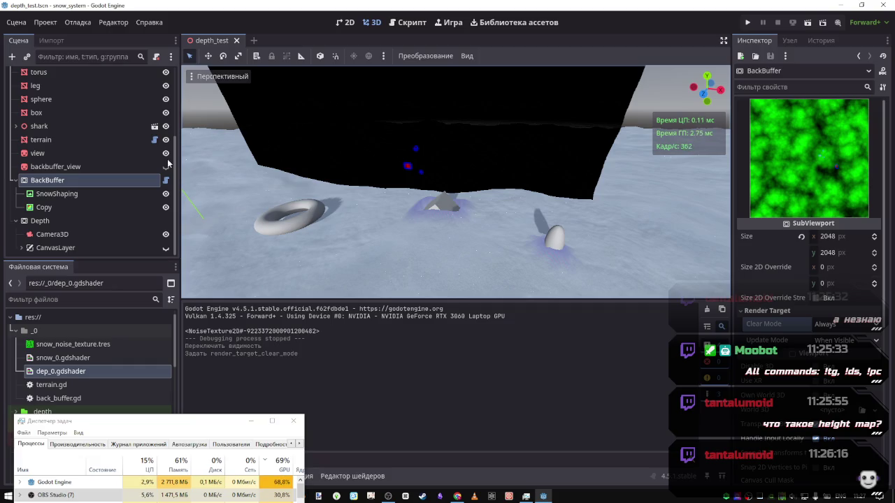
pyautogui.scroll(5, 42, 139)
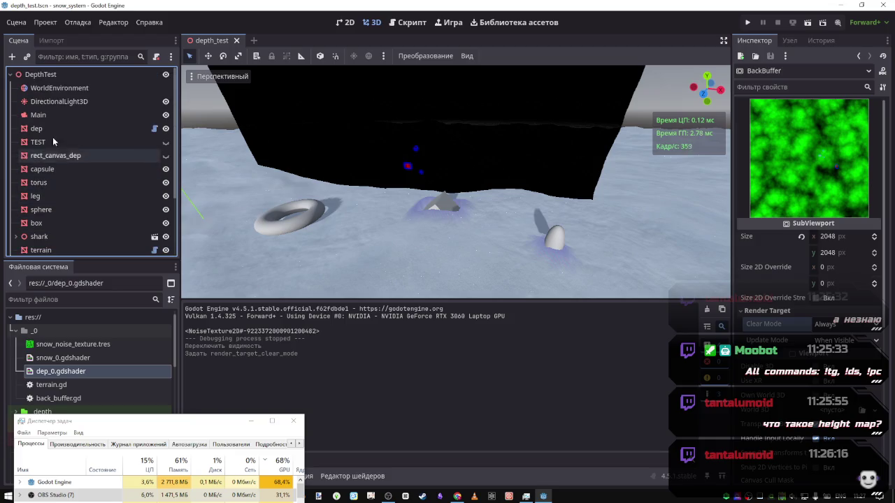
pyautogui.rightClick(42, 74)
# Add a CollisionShape3D child node and give it a new HeightMapShape3D shape
pyautogui.click(81, 79)
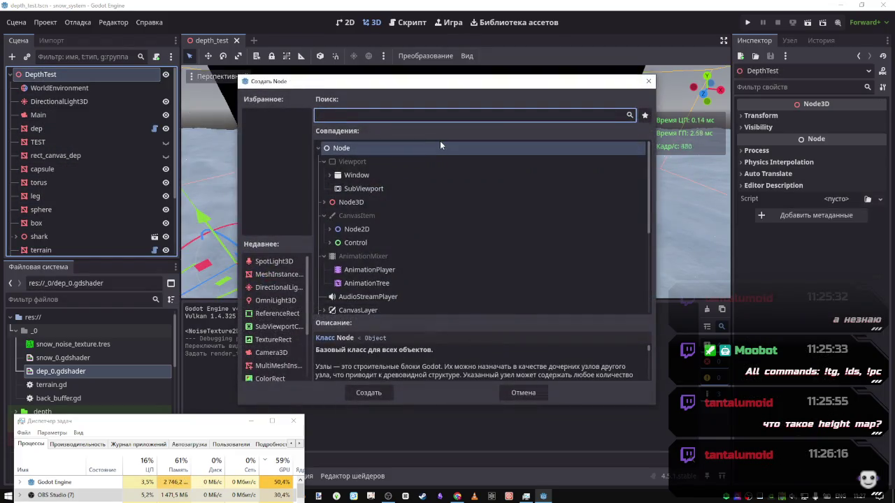
pyautogui.write('coll')
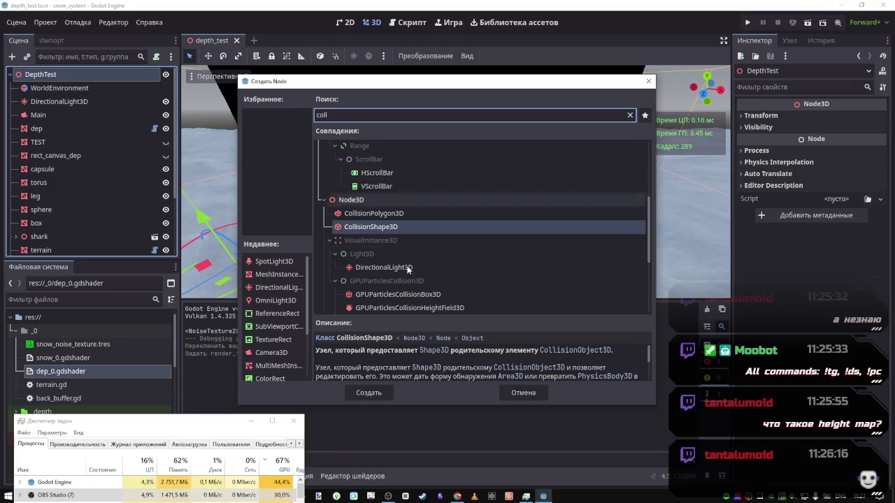
pyautogui.click(366, 390)
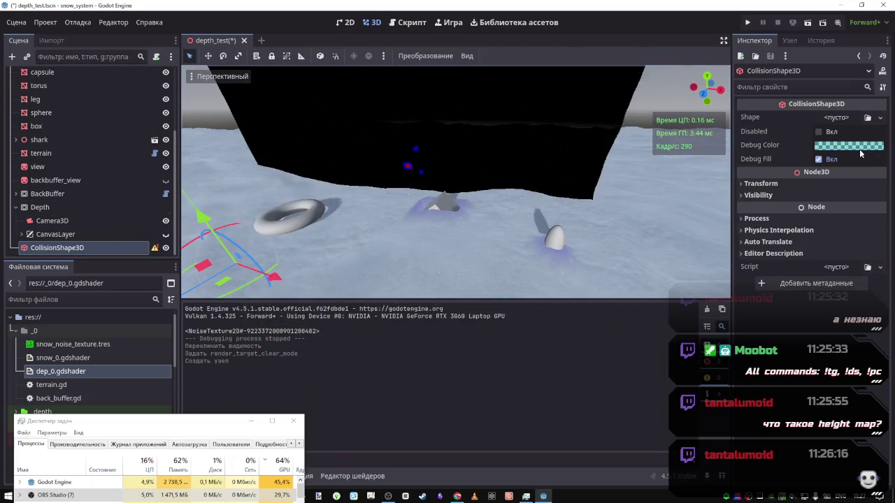
pyautogui.click(838, 117)
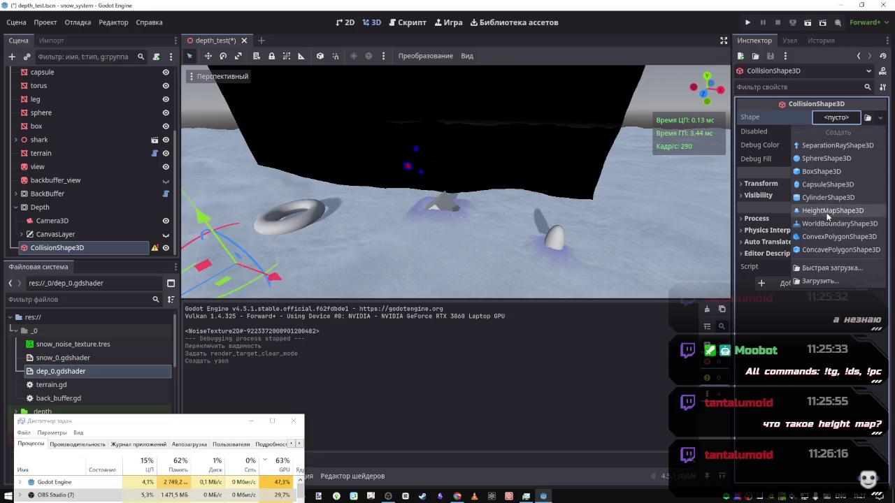
pyautogui.click(828, 213)
# Set the HeightMapShape3D's Map Width and Map Depth to 100 each
pyautogui.click(838, 117)
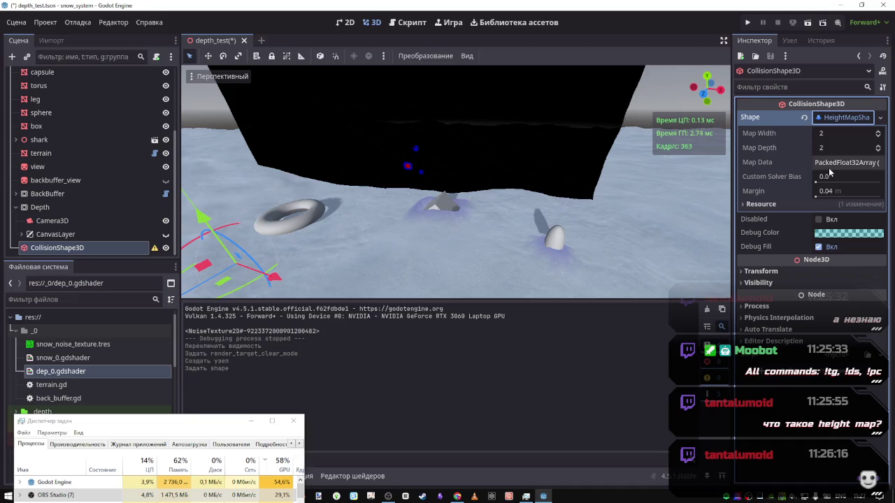
pyautogui.moveTo(557, 158)
pyautogui.mouseDown()
pyautogui.moveTo(557, 202)
pyautogui.moveTo(538, 273)
pyautogui.moveTo(531, 244)
pyautogui.moveTo(479, 190)
pyautogui.mouseUp()
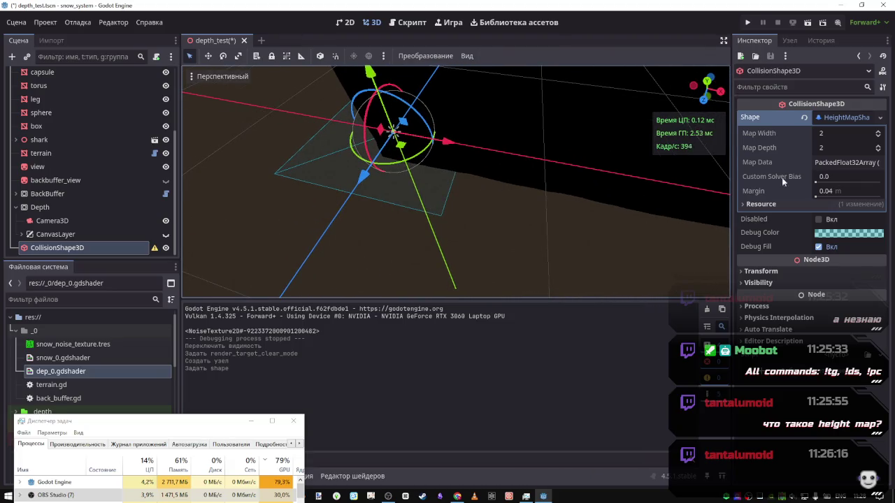
pyautogui.click(828, 137)
pyautogui.write('100')
pyautogui.press('Tab')
pyautogui.write('100')
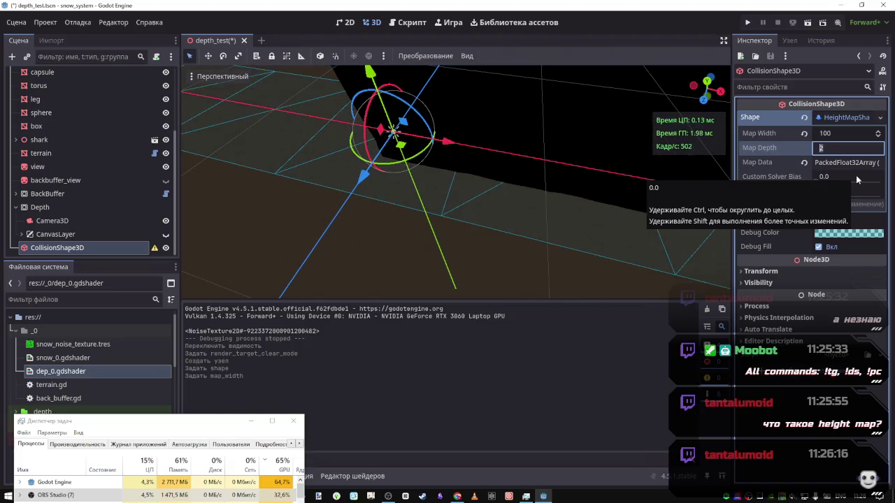
pyautogui.press('Return')
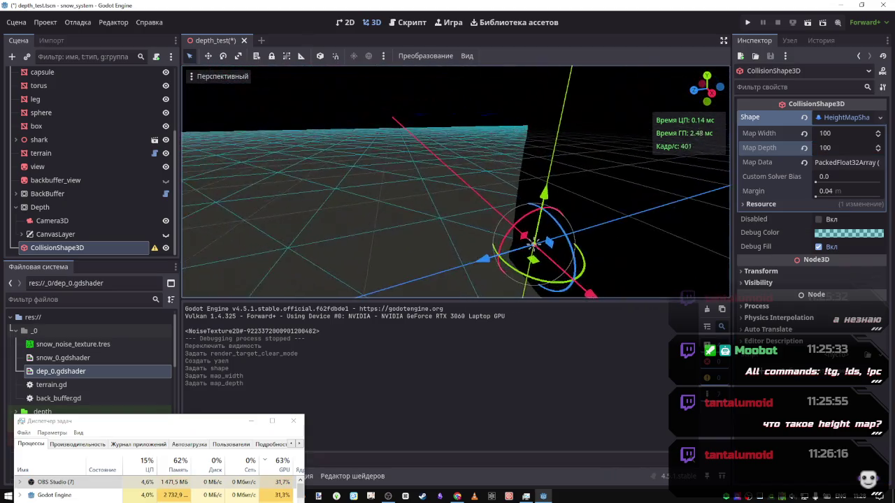
pyautogui.moveTo(375, 85); pyautogui.dragTo(519, 197)
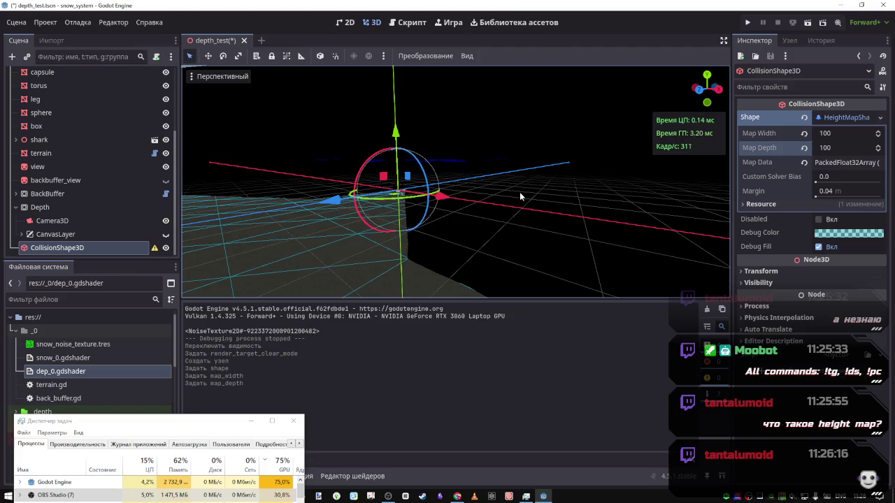
pyautogui.moveTo(506, 226)
pyautogui.mouseDown()
pyautogui.moveTo(475, 209)
pyautogui.moveTo(448, 209)
pyautogui.moveTo(307, 140)
pyautogui.mouseUp()
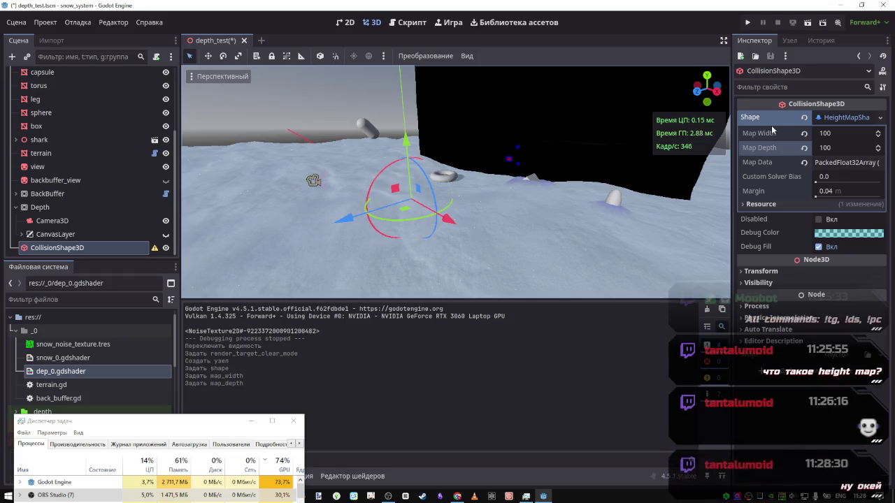
pyautogui.scroll(5, 81, 92)
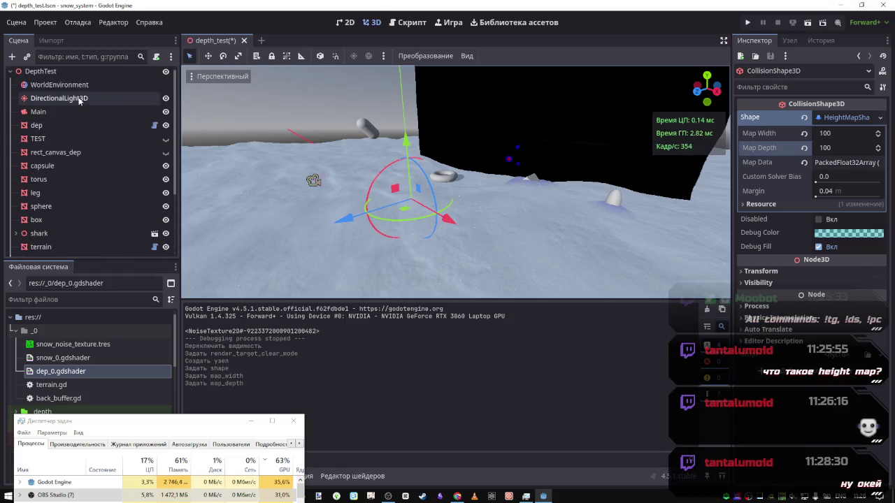
# Add a StaticBody3D node to the DepthTest root, found by searching 'stat'
pyautogui.click(92, 77)
pyautogui.hotkey('ctrl', 'a')
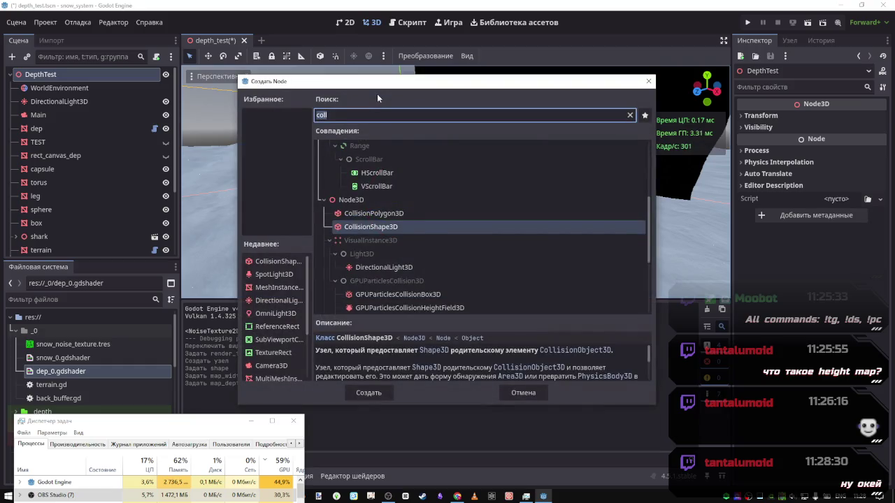
pyautogui.press('BackSpace')
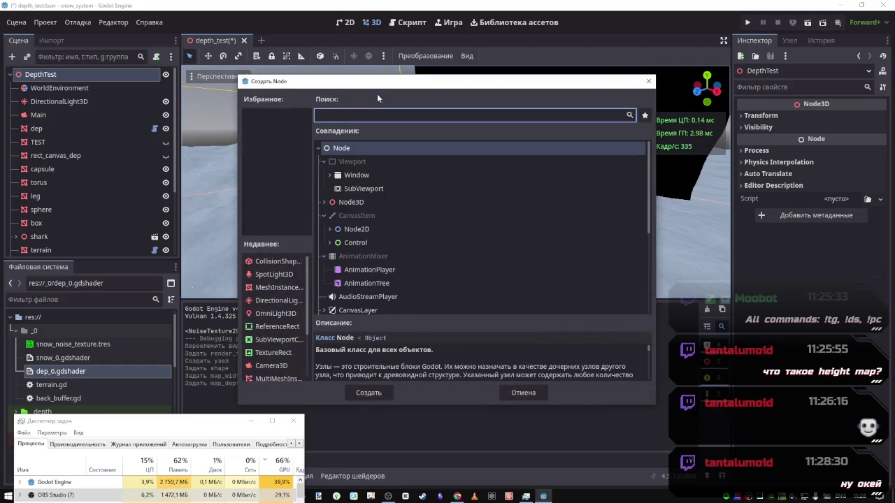
pyautogui.scroll(-3, 378, 189)
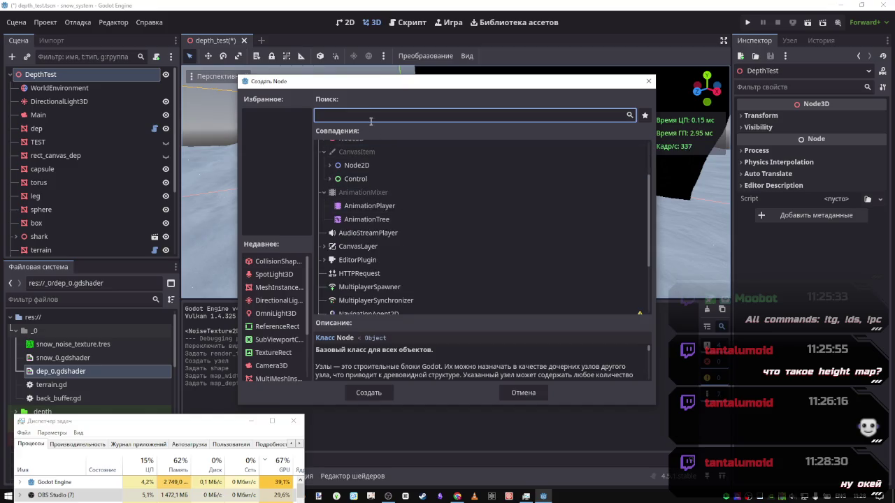
pyautogui.scroll(2, 378, 143)
pyautogui.click(351, 181)
pyautogui.click(325, 181)
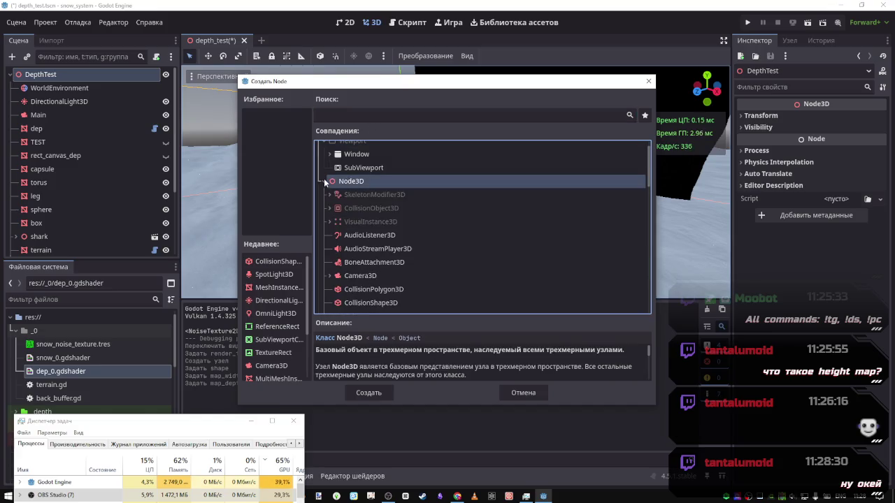
pyautogui.scroll(-6, 392, 224)
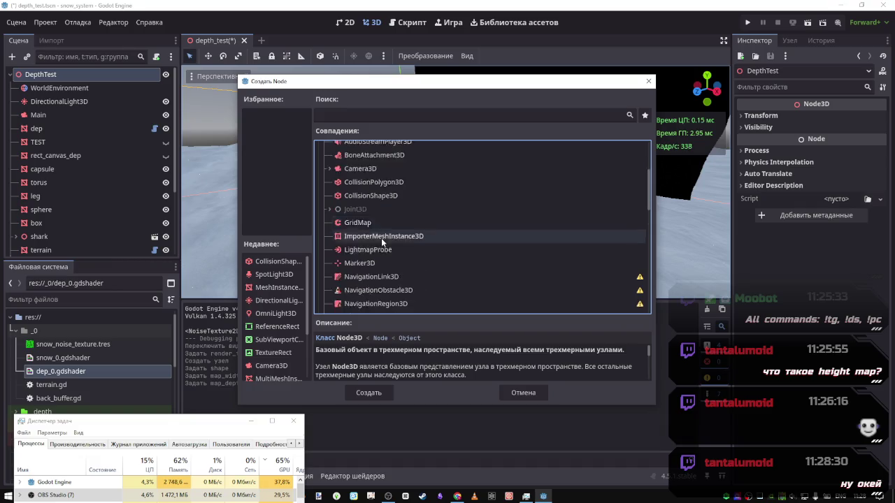
pyautogui.scroll(4, 377, 241)
pyautogui.scroll(2, 370, 245)
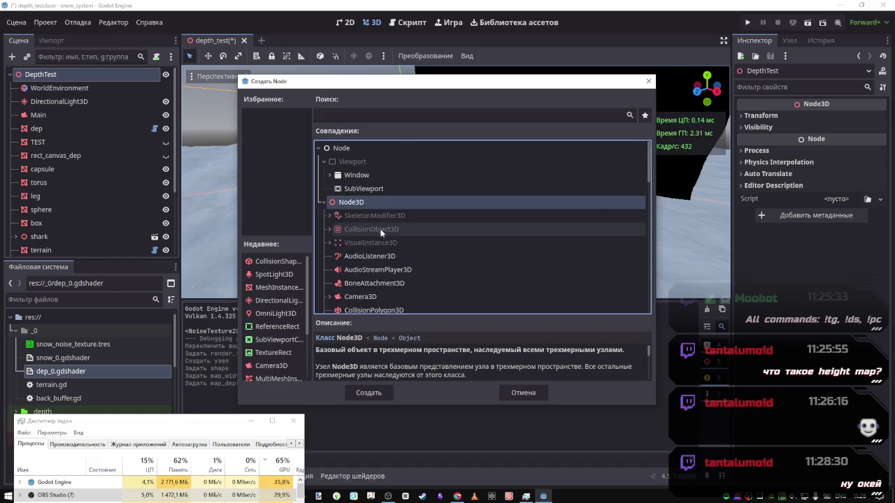
pyautogui.scroll(-3, 360, 250)
pyautogui.scroll(4, 360, 240)
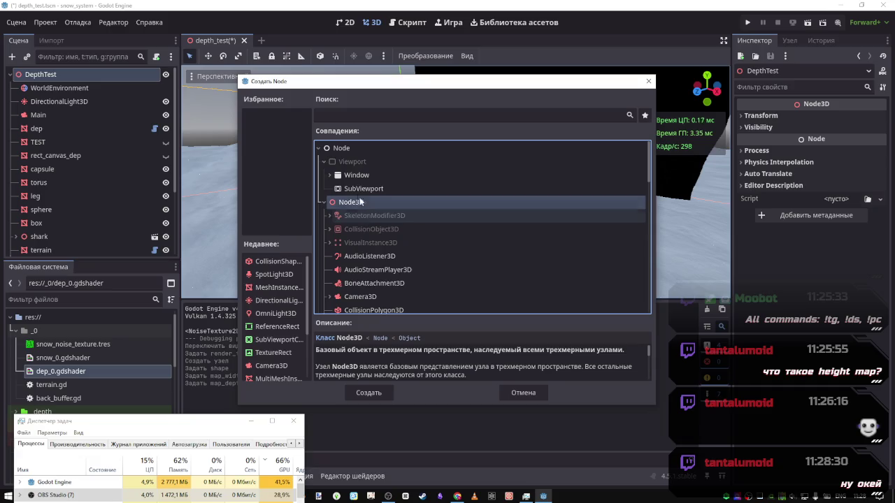
pyautogui.write('stat')
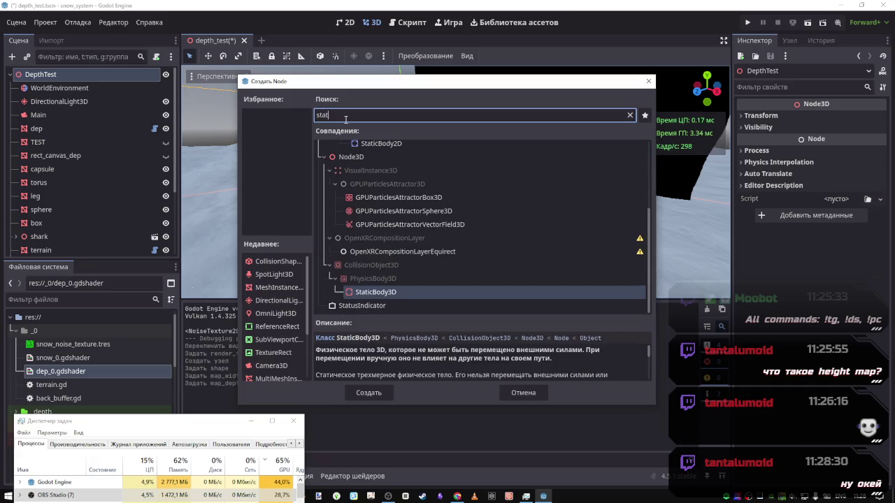
pyautogui.click(368, 392)
# Reparent the CollisionShape3D under the new StaticBody3D
pyautogui.moveTo(52, 234); pyautogui.dragTo(70, 249)
pyautogui.click(448, 213)
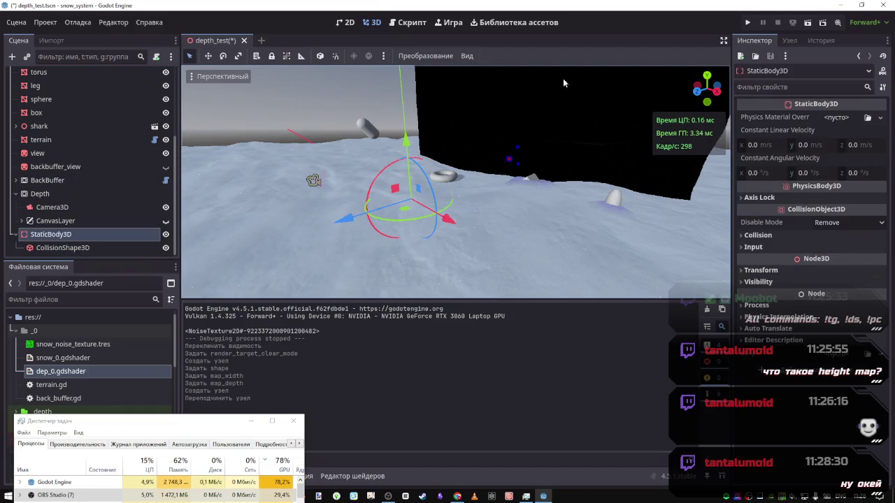
pyautogui.click(75, 245)
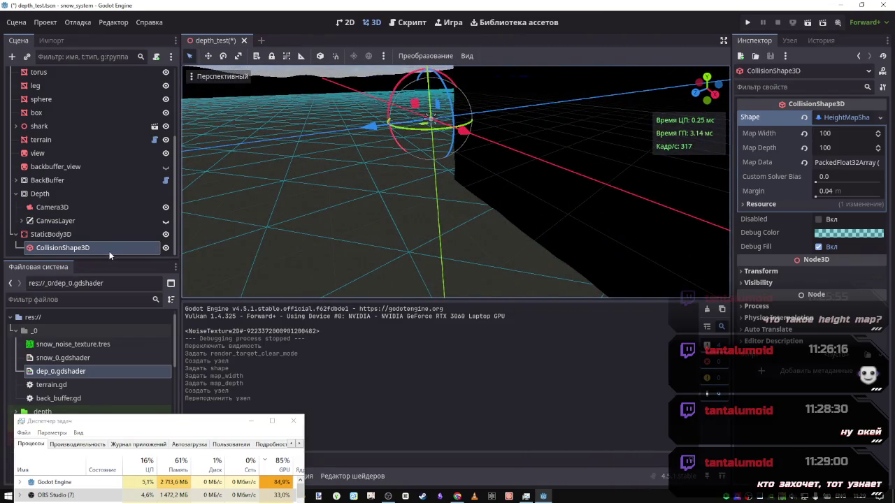
pyautogui.click(93, 238)
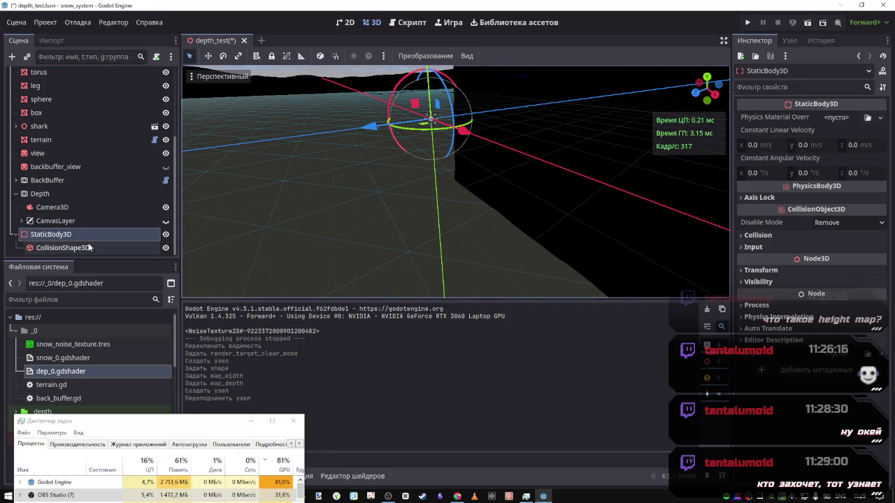
# Clear the CollisionShape3D's old heightmap and try a SphereShape3D with radius about 1.8
pyautogui.click(16, 235)
pyautogui.press('Right')
pyautogui.scroll(-1, 60, 230)
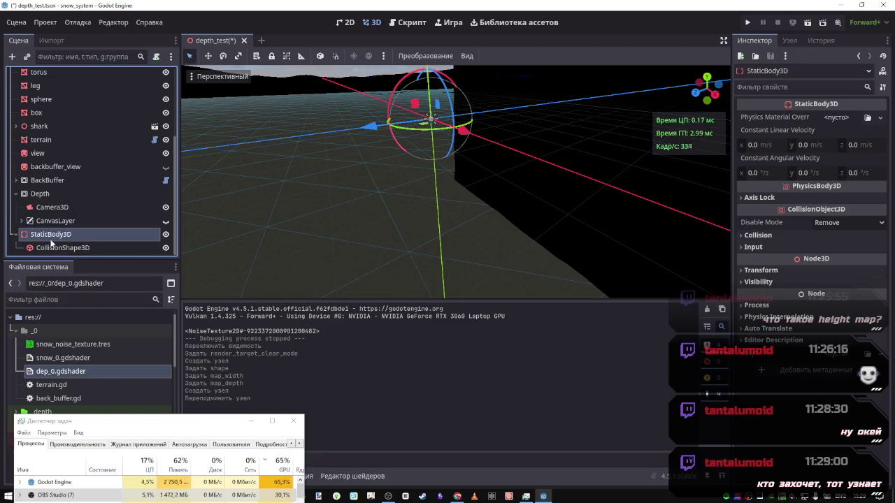
pyautogui.click(51, 248)
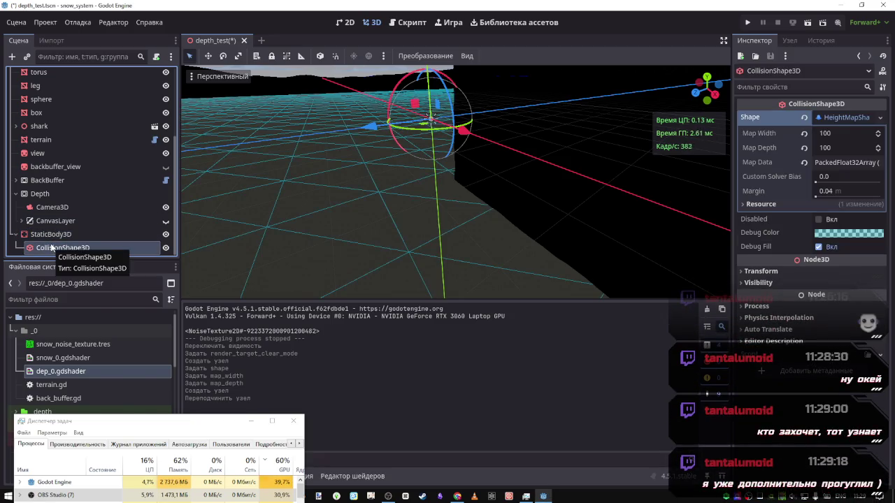
pyautogui.moveTo(242, 195)
pyautogui.mouseDown()
pyautogui.moveTo(266, 224)
pyautogui.moveTo(294, 203)
pyautogui.moveTo(547, 237)
pyautogui.mouseUp()
pyautogui.click(865, 120)
pyautogui.click(864, 120)
pyautogui.click(879, 117)
pyautogui.click(840, 119)
pyautogui.click(839, 119)
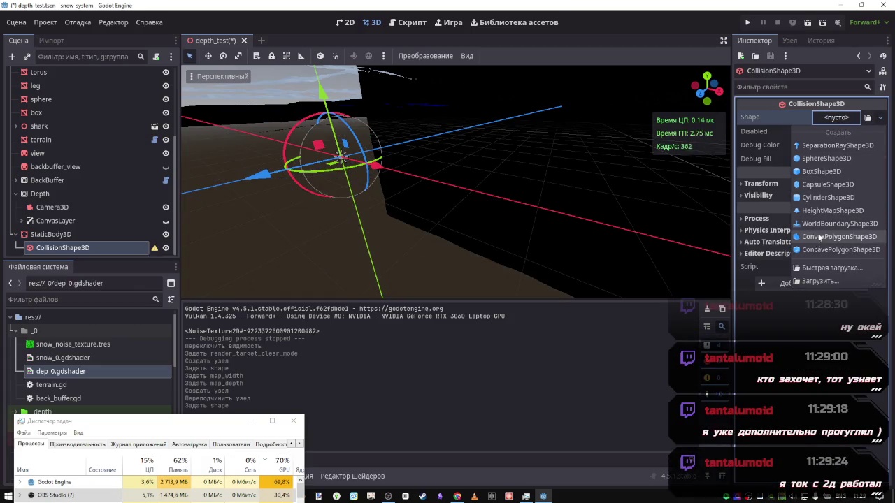
pyautogui.click(822, 159)
pyautogui.moveTo(351, 161)
pyautogui.mouseDown()
pyautogui.moveTo(419, 193)
pyautogui.moveTo(376, 173)
pyautogui.mouseUp()
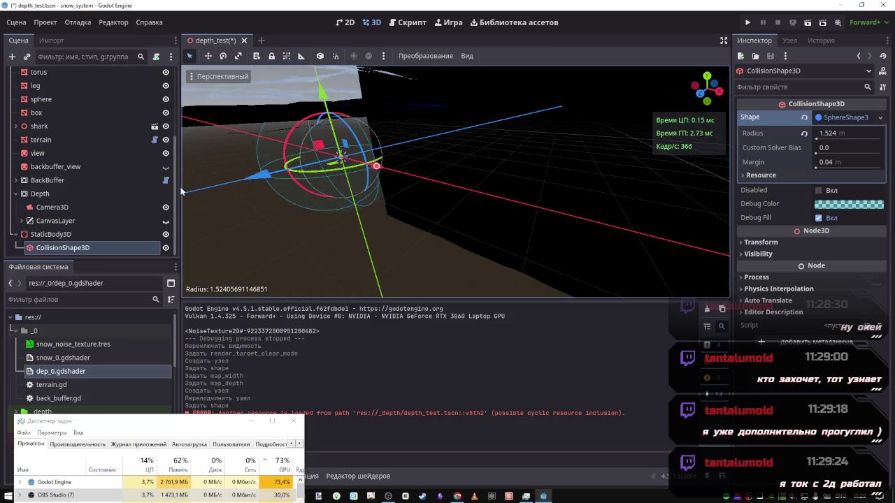
# Replace the sphere with a new HeightMapShape3D of Map Width 100 and Map Depth 100
pyautogui.click(56, 234)
pyautogui.click(89, 249)
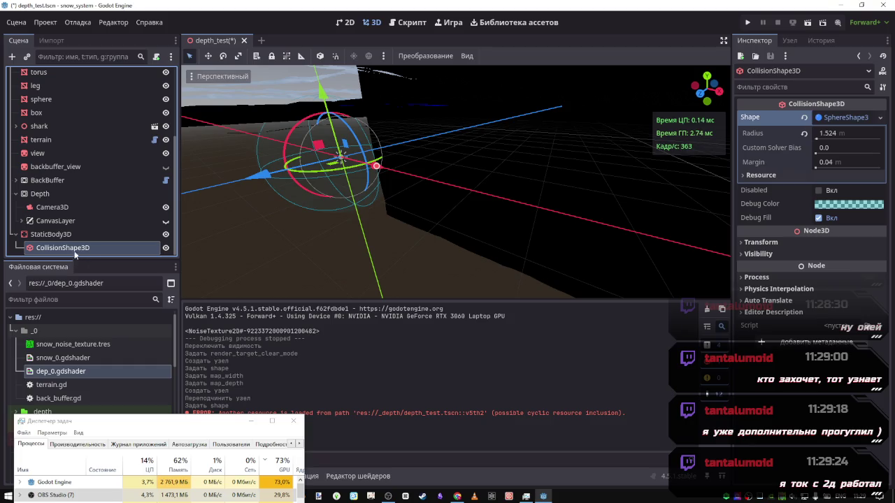
pyautogui.click(804, 117)
pyautogui.click(838, 117)
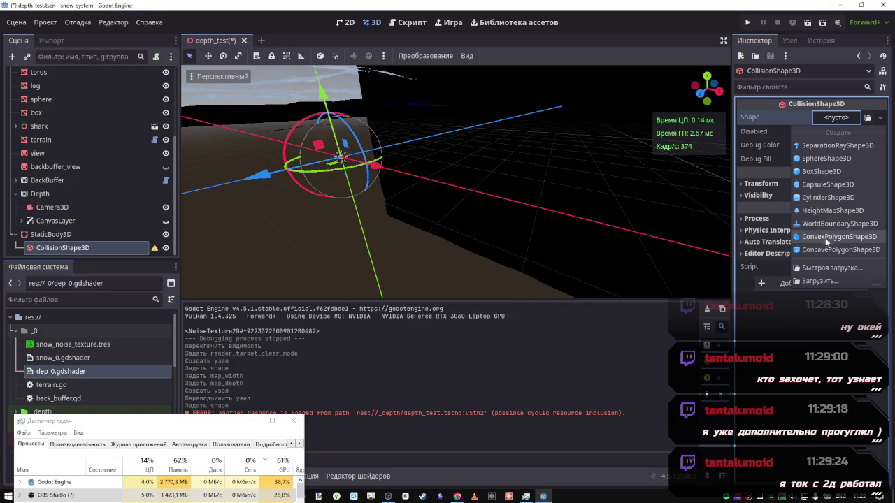
pyautogui.click(832, 210)
pyautogui.click(836, 133)
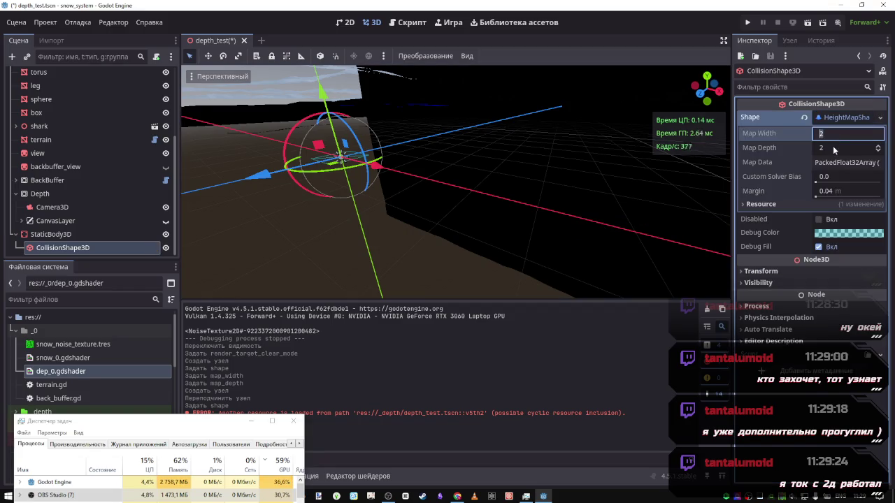
pyautogui.write('100')
pyautogui.click(832, 145)
pyautogui.write('100')
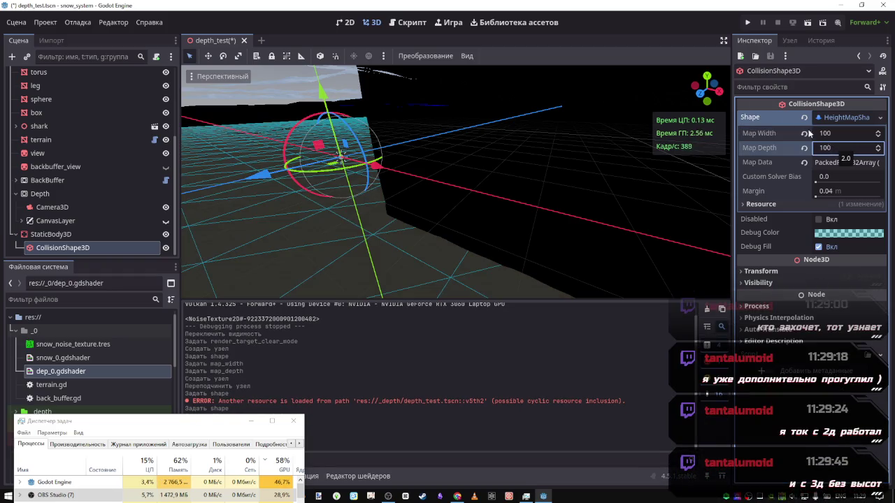
pyautogui.press('Return')
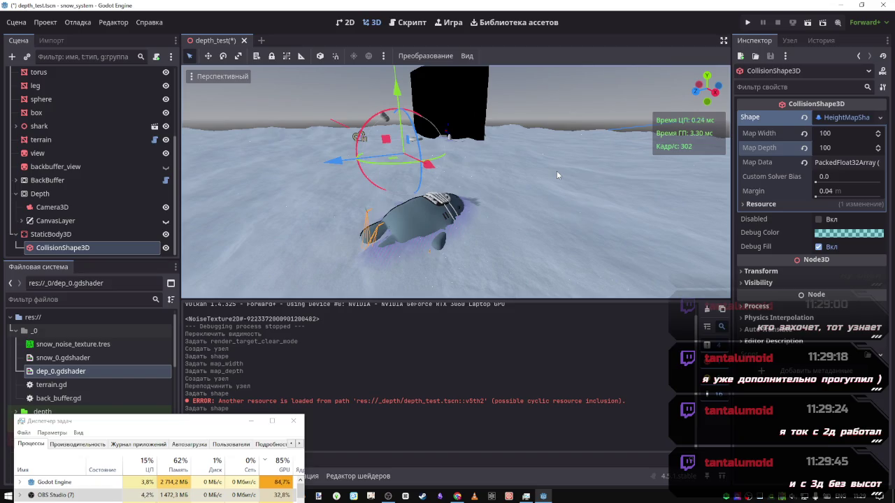
pyautogui.moveTo(543, 185)
pyautogui.mouseDown()
pyautogui.moveTo(509, 213)
pyautogui.moveTo(409, 112)
pyautogui.mouseUp()
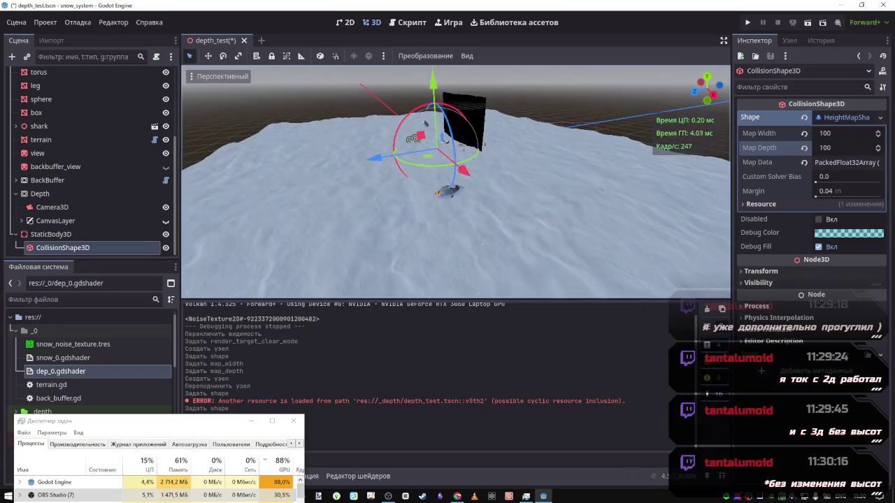
# Turn visibility off for the 'view' node and back on for 'dep' in the Scene dock
pyautogui.scroll(3, 143, 197)
pyautogui.scroll(-1, 143, 197)
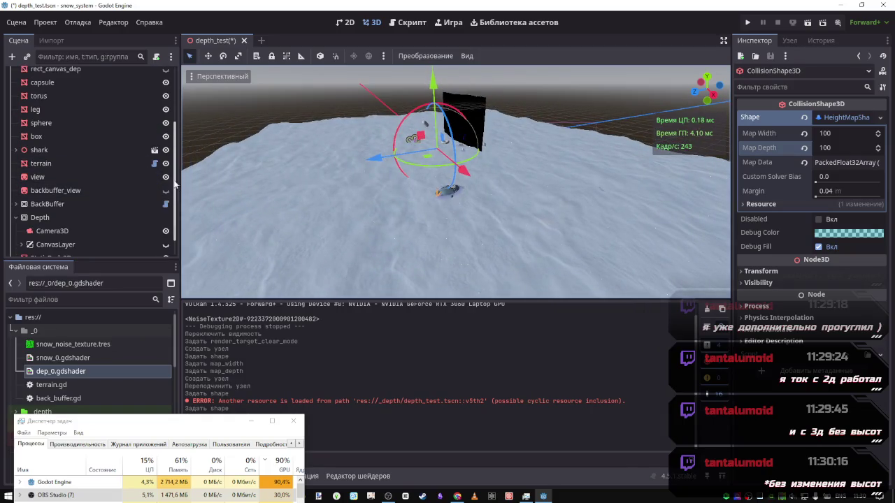
pyautogui.click(165, 178)
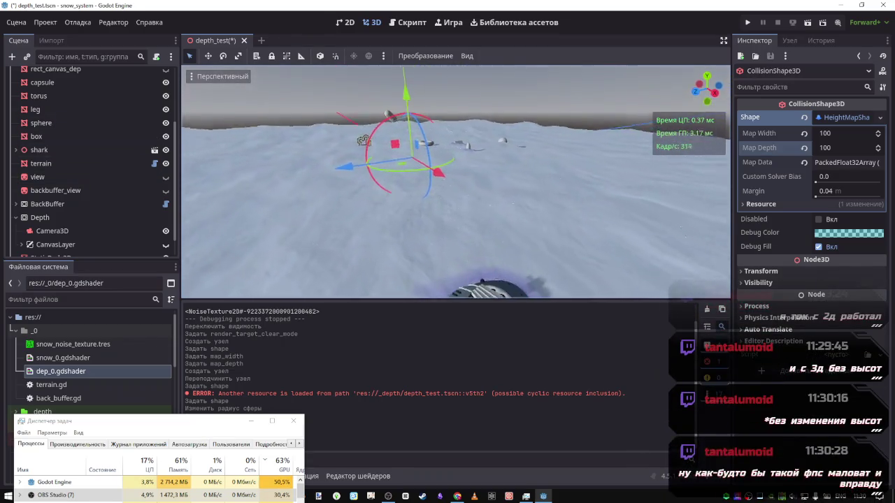
pyautogui.scroll(3, 106, 158)
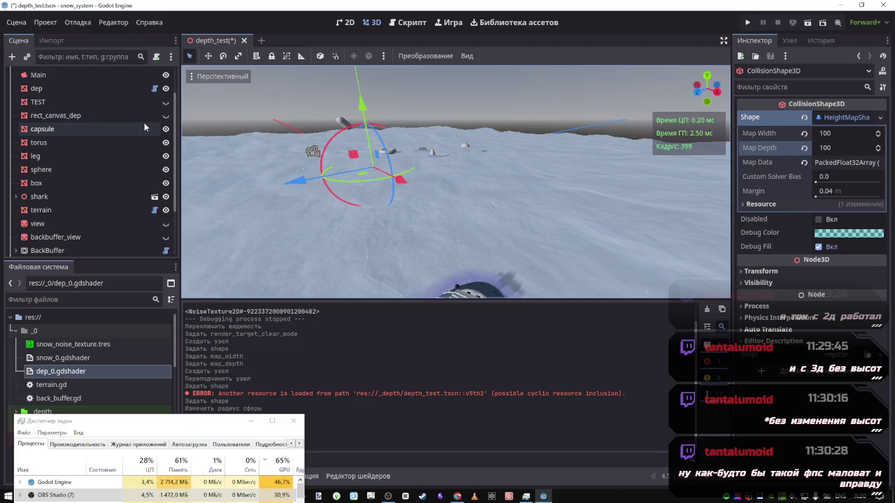
pyautogui.click(167, 88)
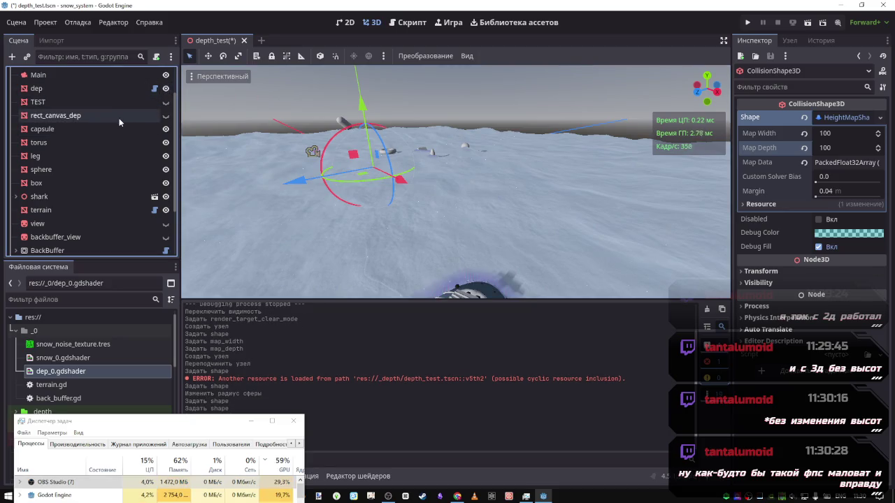
pyautogui.moveTo(455, 181)
pyautogui.mouseDown()
pyautogui.moveTo(454, 210)
pyautogui.moveTo(447, 171)
pyautogui.mouseUp()
pyautogui.scroll(2, 127, 154)
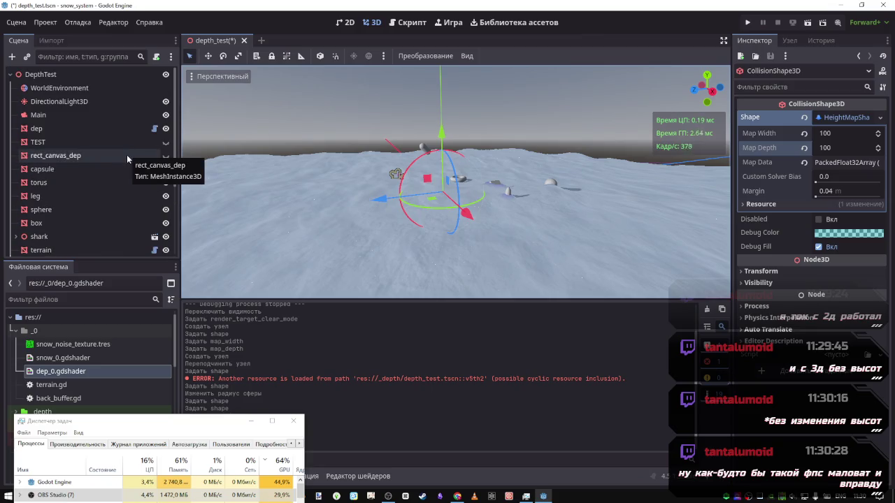
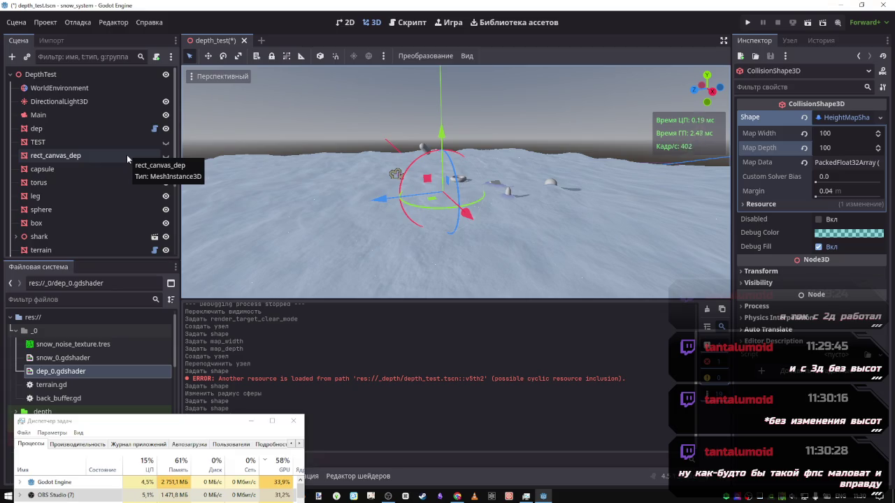
# Fly the camera around the box, torus and sphere to inspect their snow dents
pyautogui.rightClick(239, 202)
pyautogui.press('w')
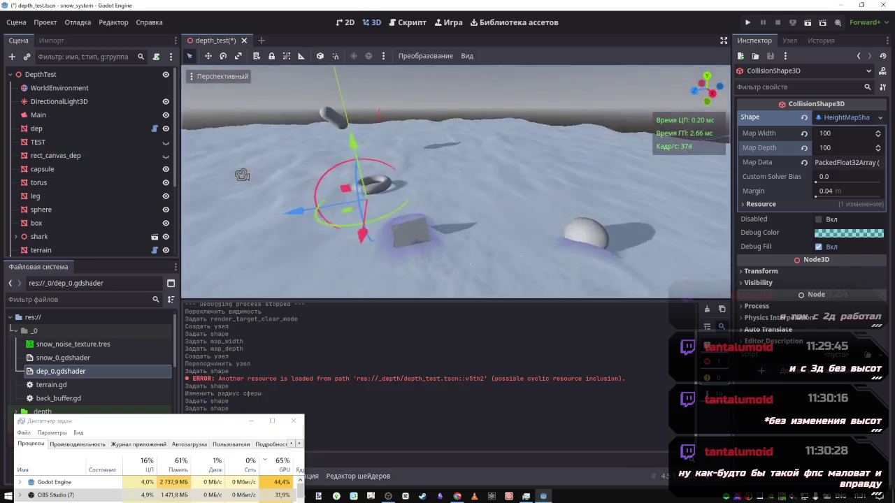
pyautogui.press('s')
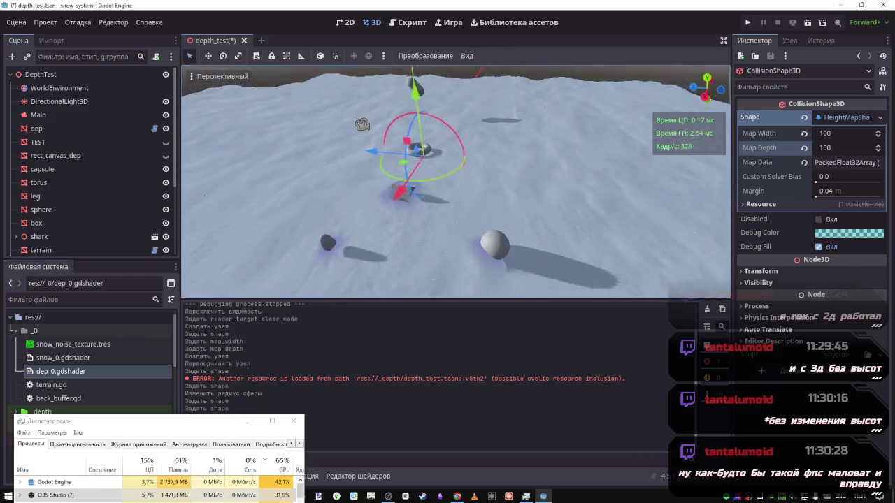
pyautogui.press('w')
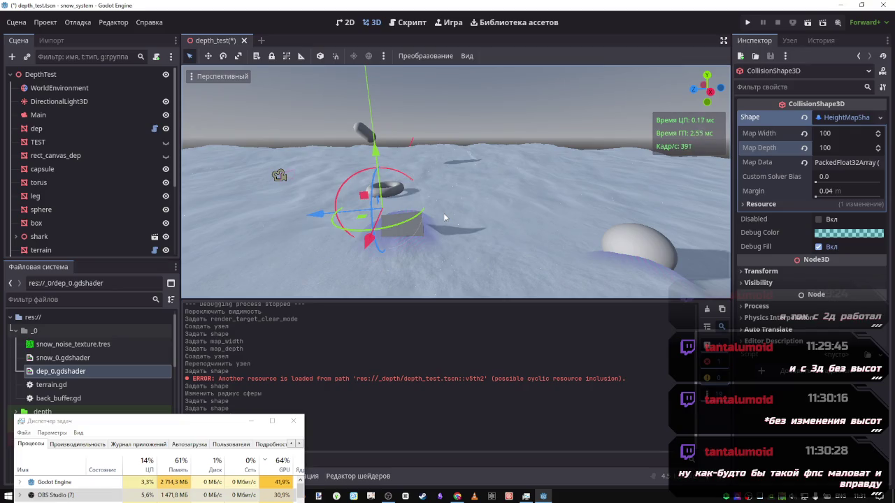
pyautogui.press('a')
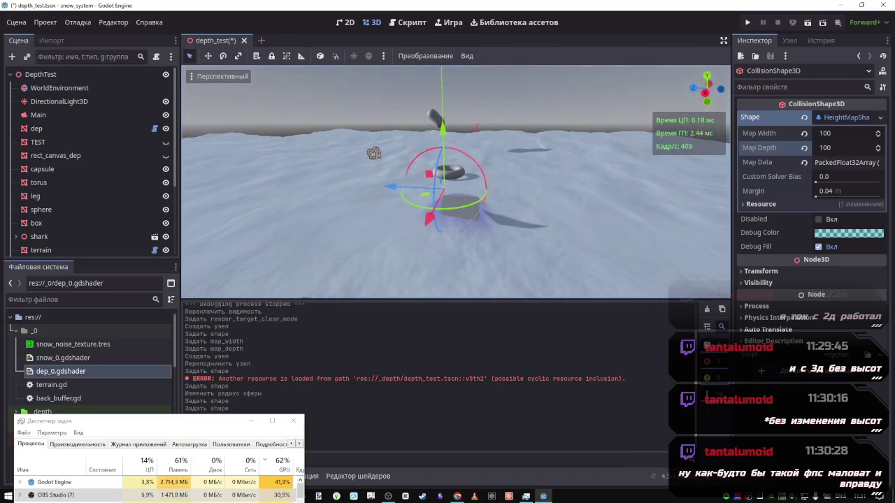
pyautogui.press('s')
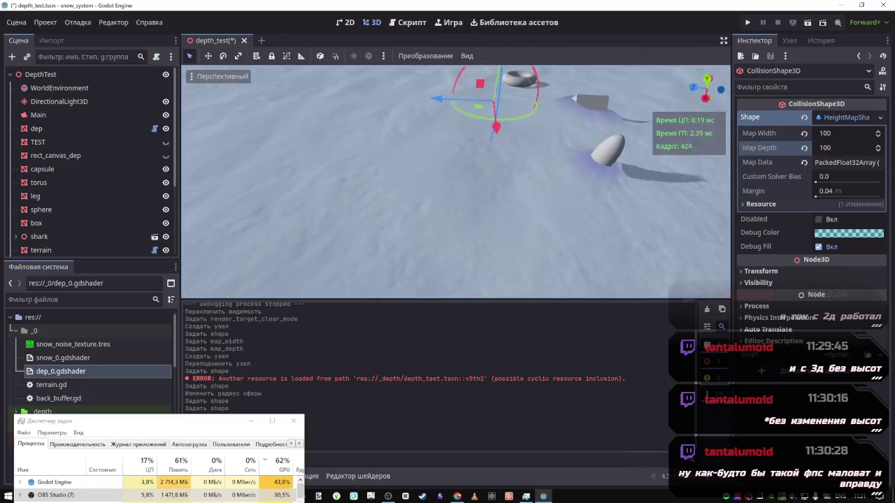
pyautogui.press('w')
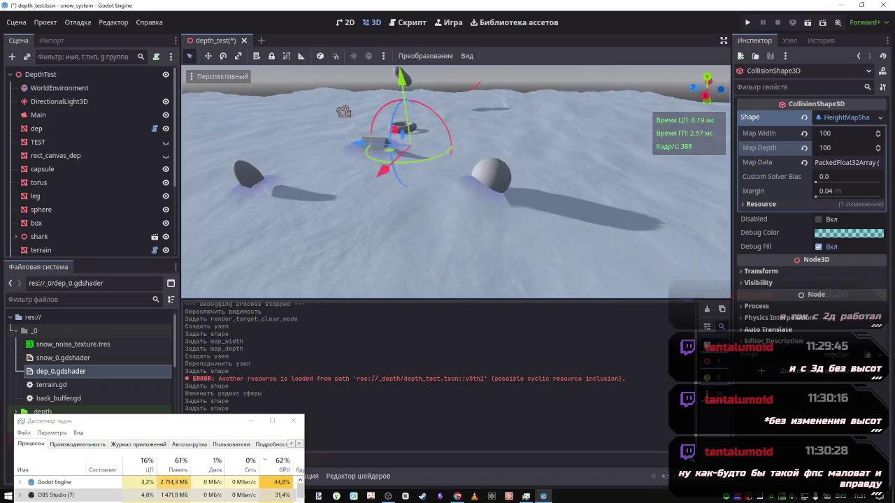
pyautogui.press('w')
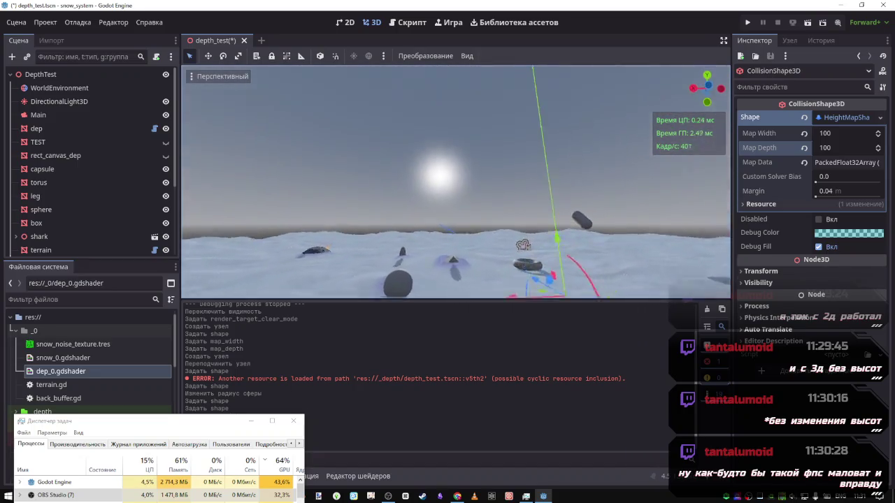
pyautogui.press('w')
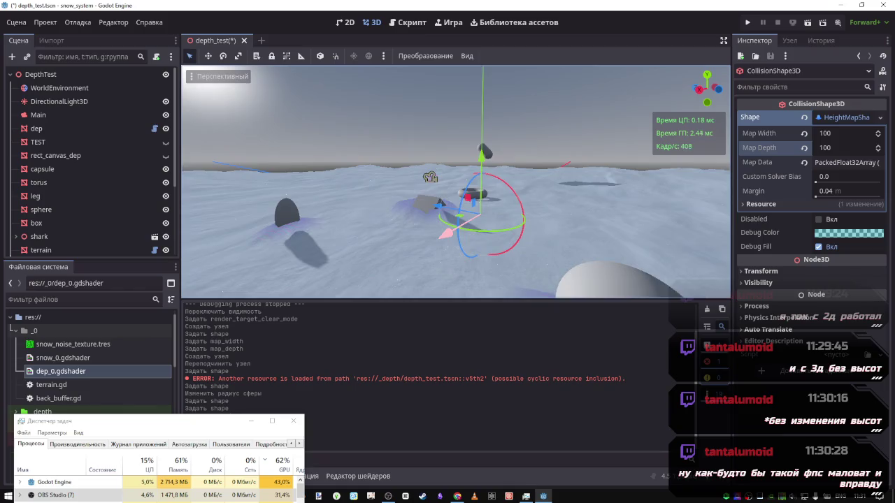
pyautogui.press('w')
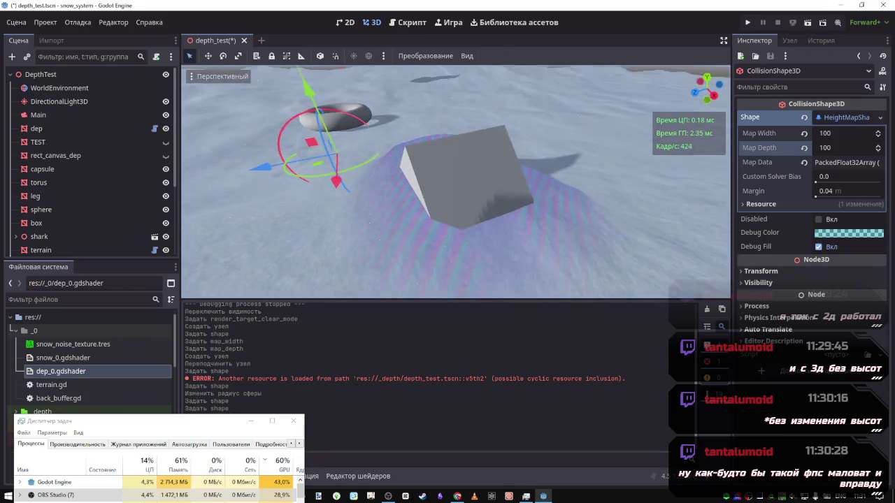
pyautogui.press('s')
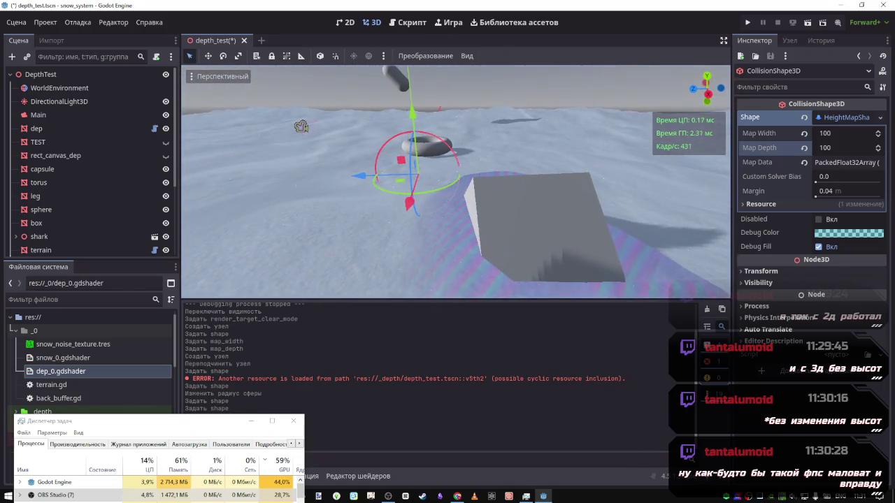
pyautogui.press('s')
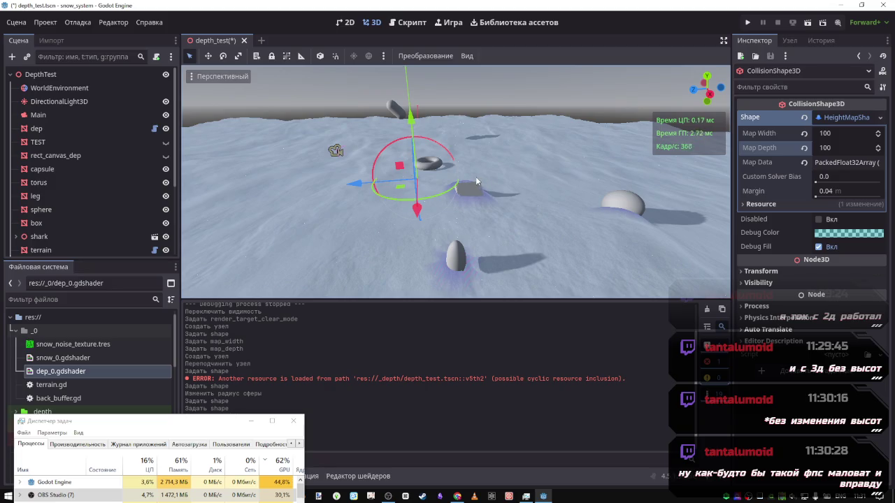
pyautogui.moveTo(476, 182); pyautogui.dragTo(481, 231)
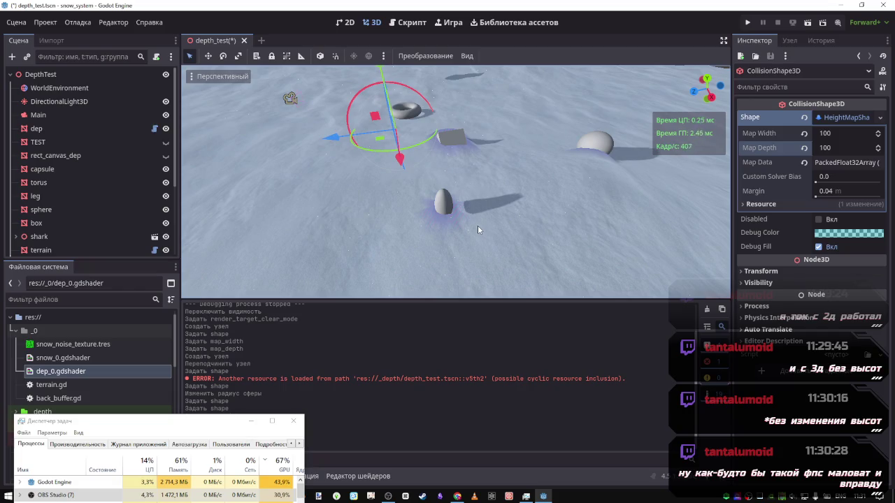
# Set the terrain mesh's Subdivide Width and Subdivide Depth to 500
pyautogui.scroll(-3, 46, 148)
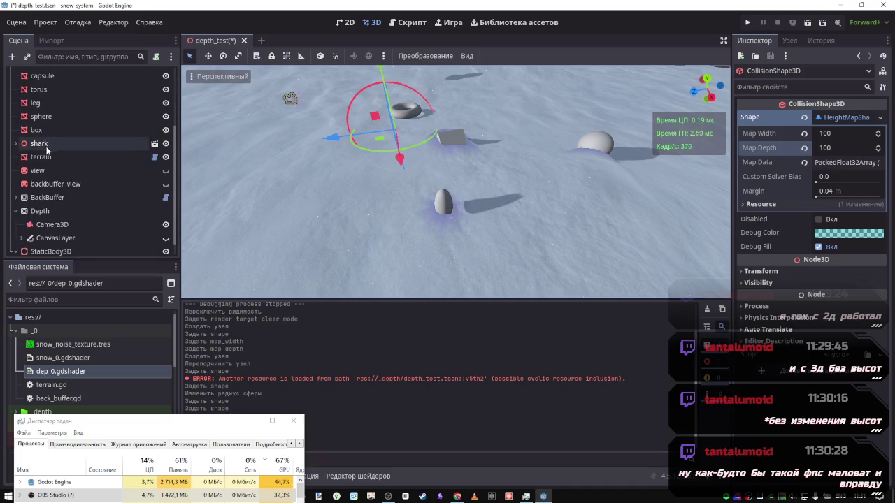
pyautogui.scroll(3, 49, 152)
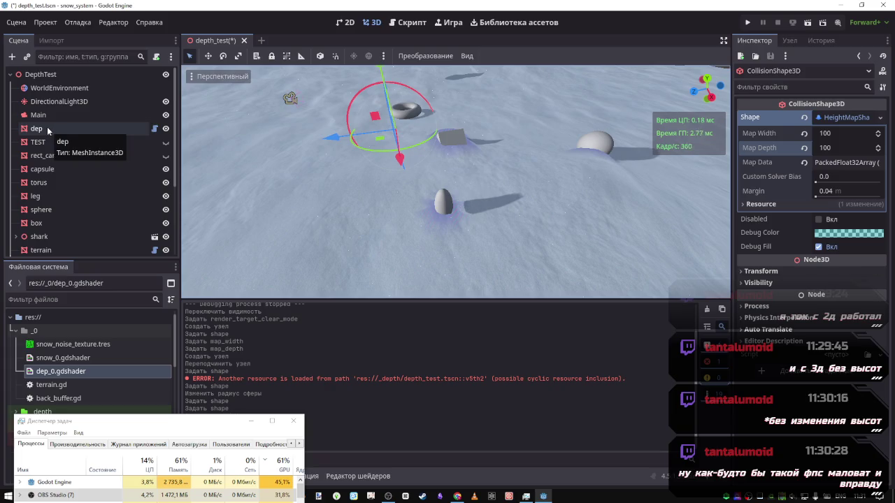
pyautogui.scroll(-3, 47, 130)
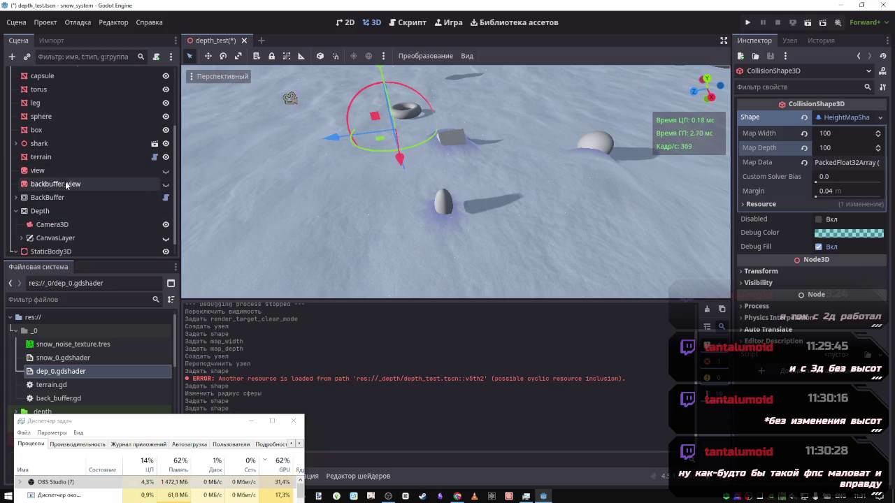
pyautogui.click(61, 156)
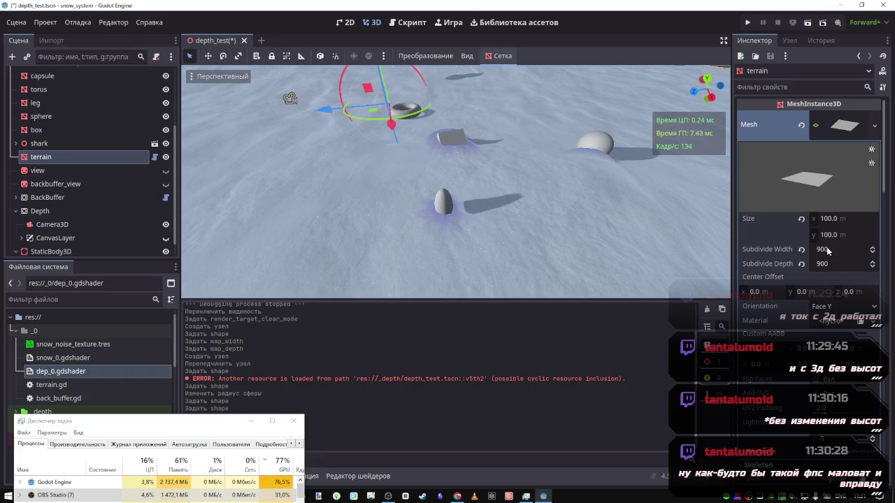
pyautogui.click(827, 250)
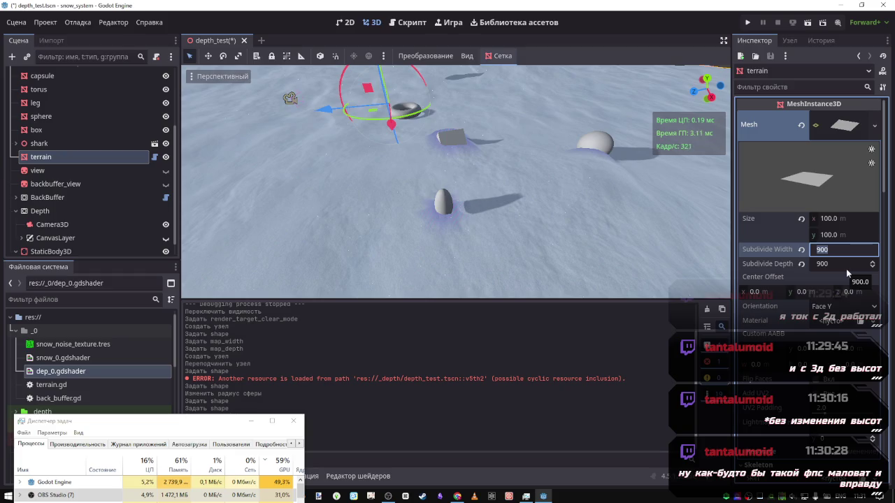
pyautogui.write('500')
pyautogui.press('Tab')
pyautogui.write('500')
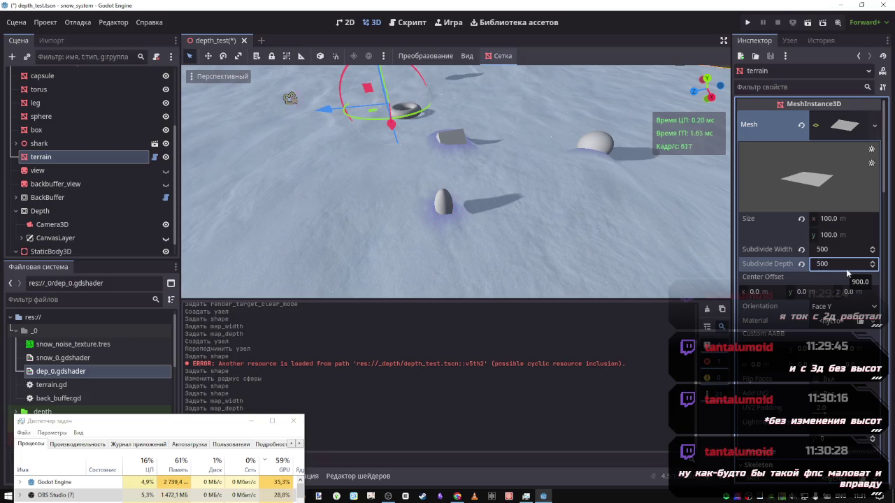
pyautogui.press('Return')
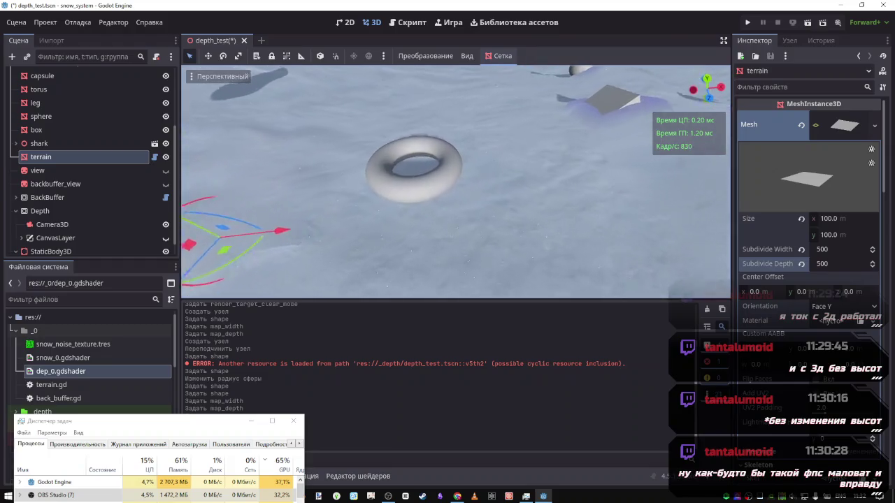
pyautogui.click(457, 175)
# Drag the torus about 0.24 units down along its Y axis into the snow
pyautogui.moveTo(394, 115)
pyautogui.mouseDown()
pyautogui.moveTo(393, 124)
pyautogui.moveTo(400, 102)
pyautogui.moveTo(406, 125)
pyautogui.moveTo(417, 102)
pyautogui.moveTo(419, 126)
pyautogui.moveTo(411, 85)
pyautogui.mouseUp()
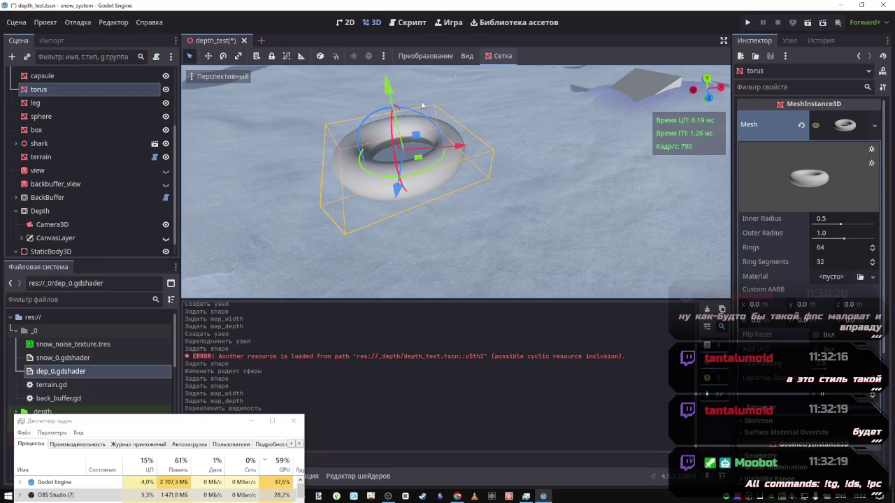
pyautogui.press('w')
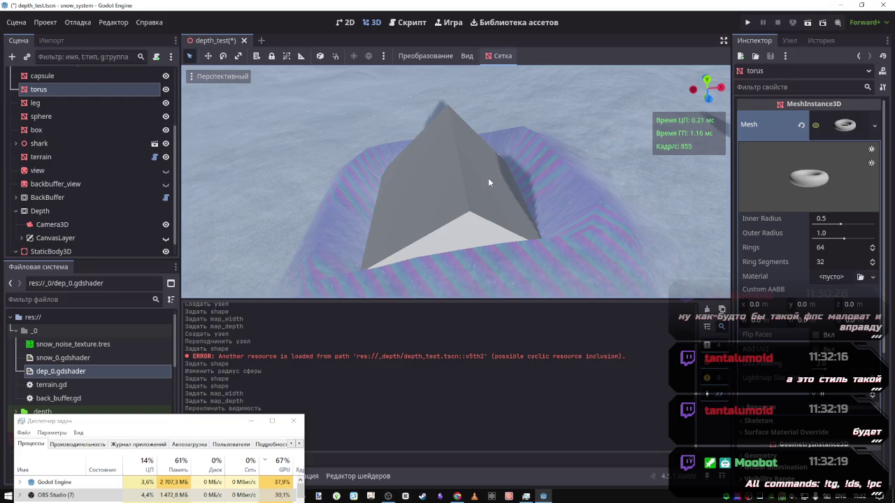
pyautogui.press('s')
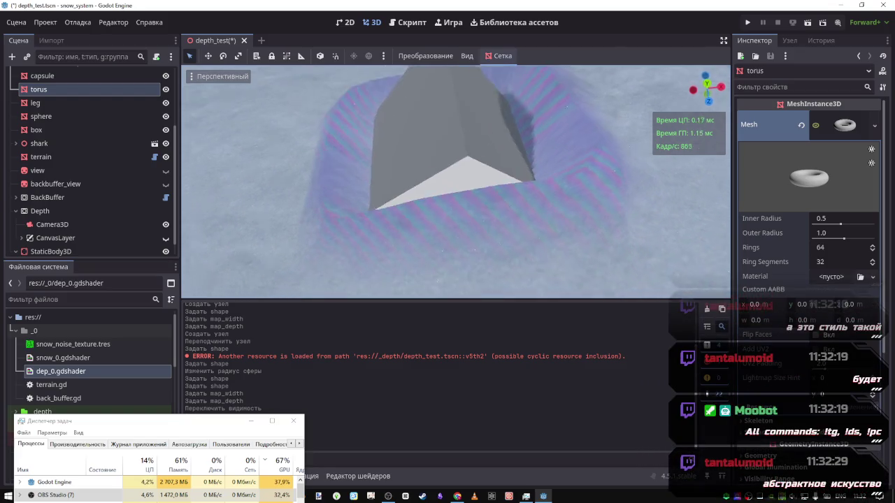
# Fly the view around the torus, shark and capsule to check their snow dents
pyautogui.press('w')
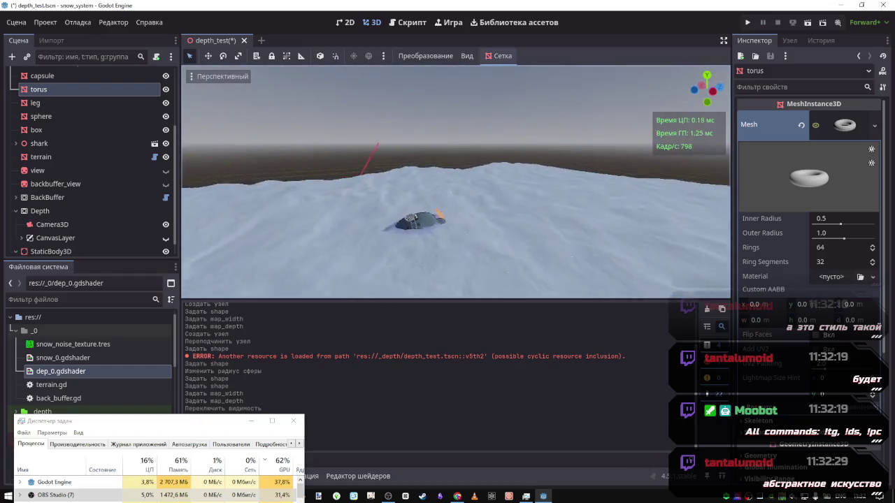
pyautogui.press('s')
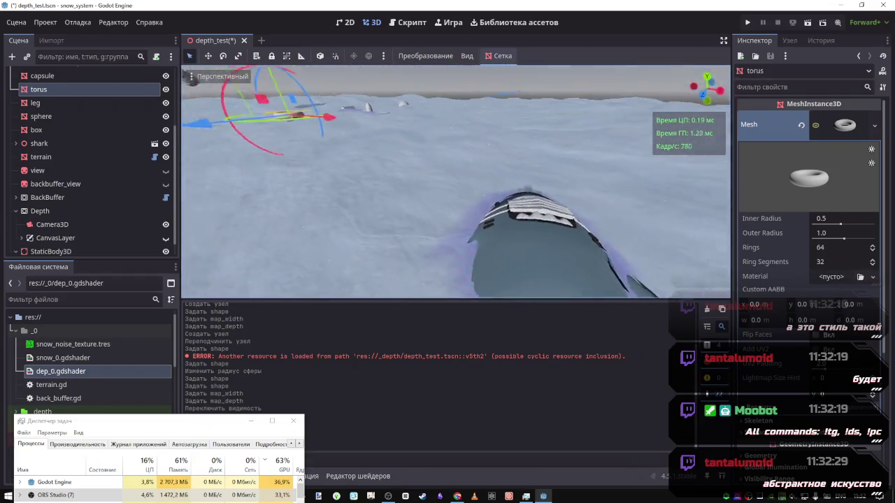
pyautogui.press('w')
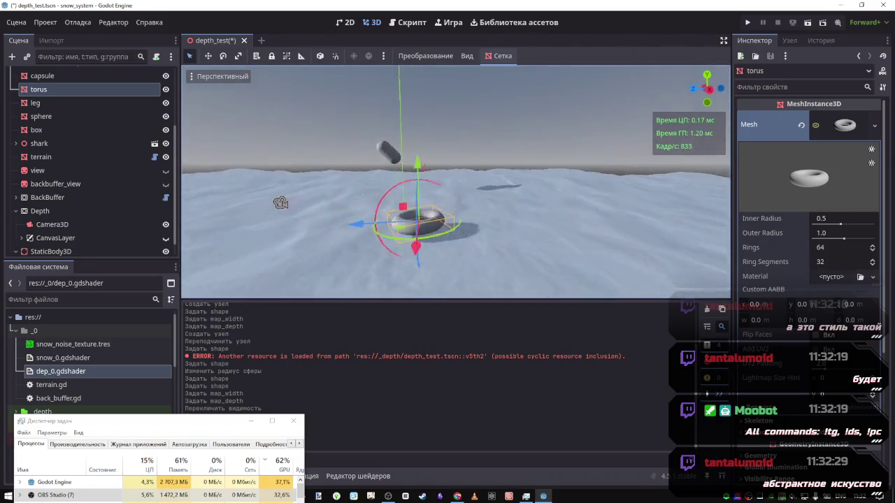
pyautogui.press('w')
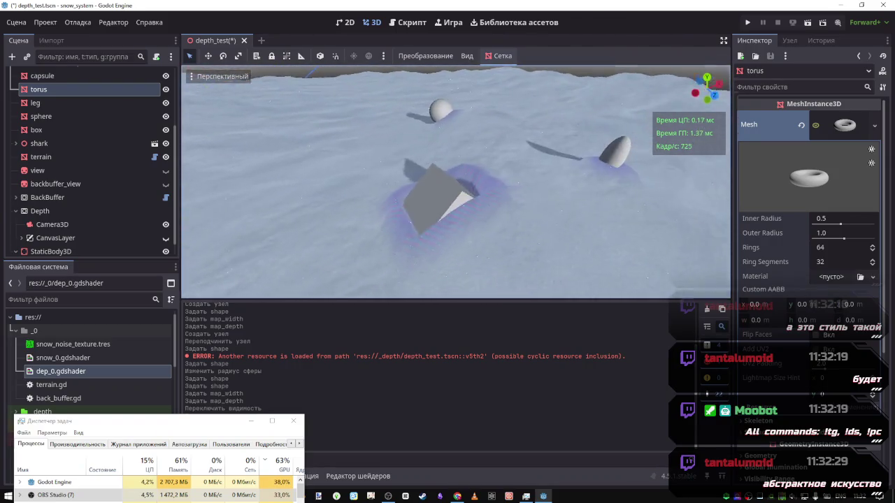
pyautogui.press('w')
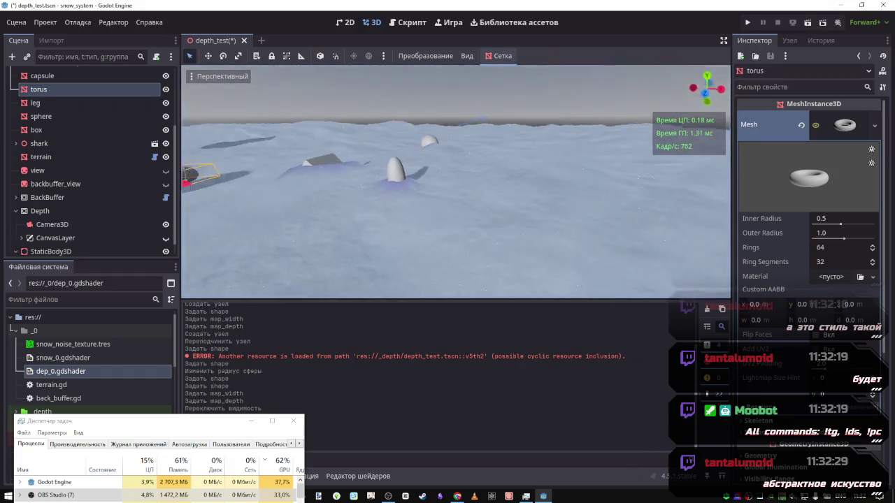
pyautogui.press('w')
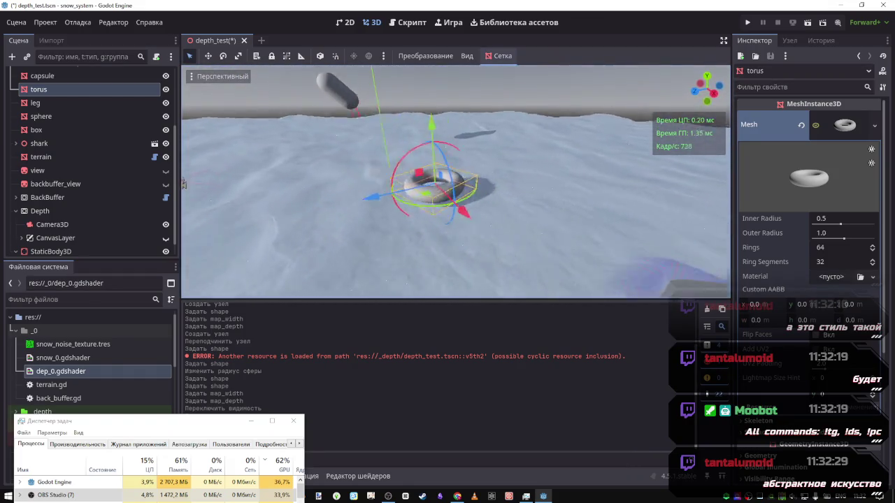
pyautogui.press('w')
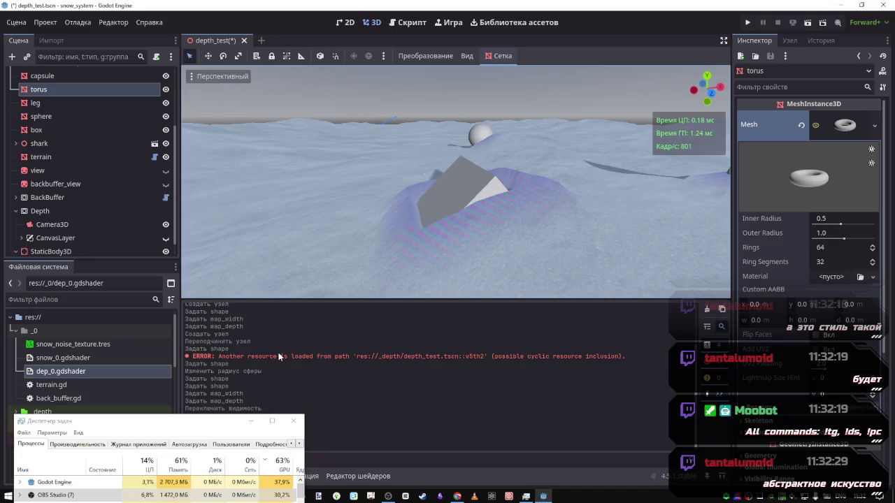
# Expand the _depth folder and save the depth_test scene with Ctrl+S
pyautogui.moveTo(220, 358)
pyautogui.mouseDown()
pyautogui.moveTo(440, 359)
pyautogui.moveTo(258, 357)
pyautogui.moveTo(407, 357)
pyautogui.mouseUp()
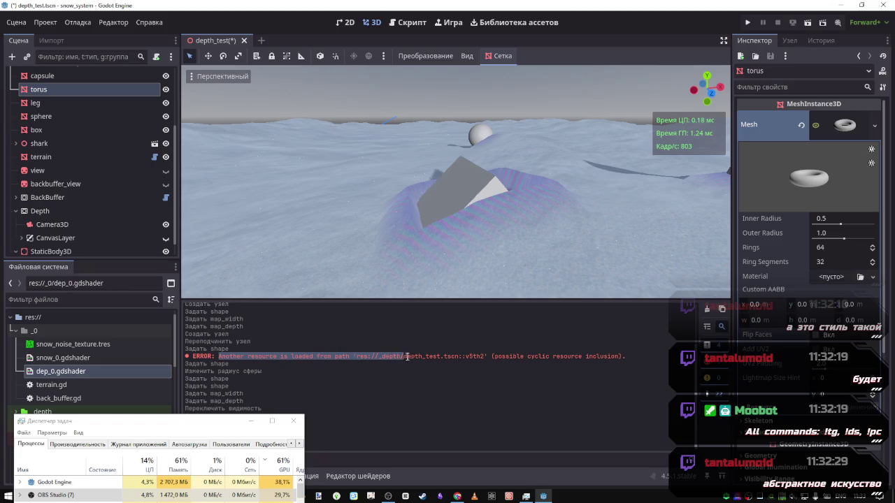
pyautogui.scroll(-2, 92, 363)
pyautogui.doubleClick(97, 353)
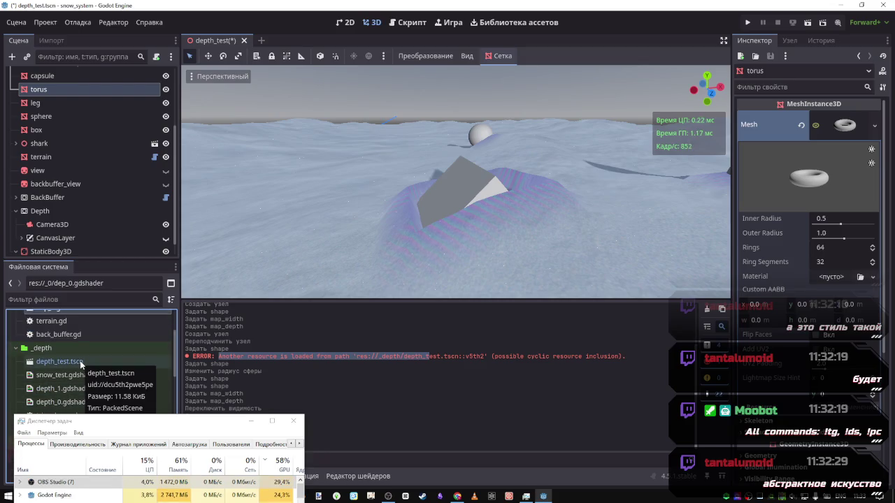
pyautogui.click(322, 358)
pyautogui.hotkey('ctrl', 's')
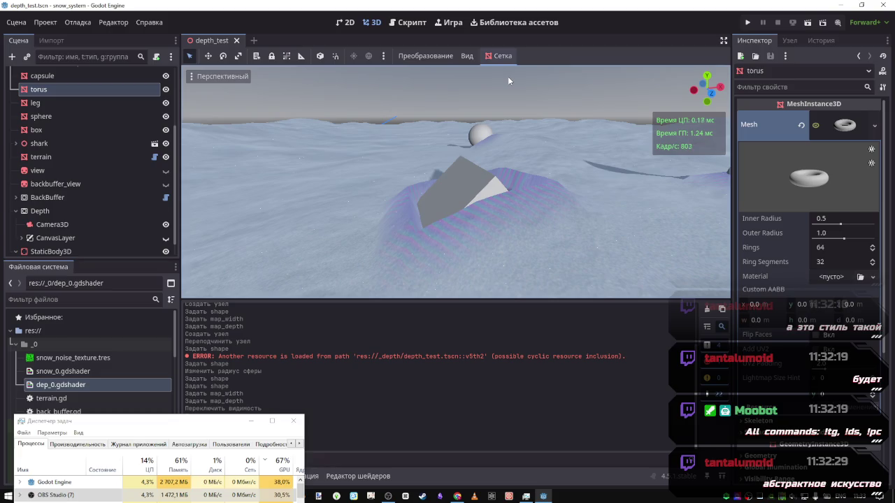
# Fly close to the torus to inspect its dent, then open the Godot taskbar jump list
pyautogui.press('w')
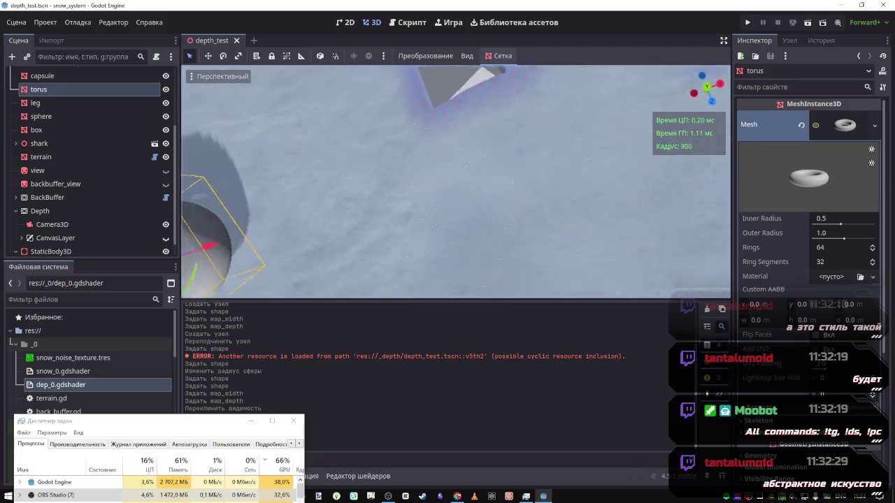
pyautogui.press('w')
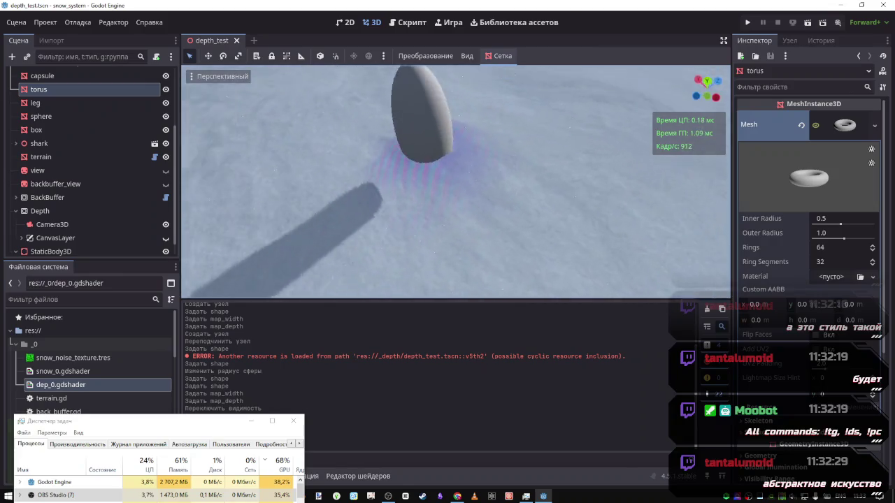
pyautogui.press('w')
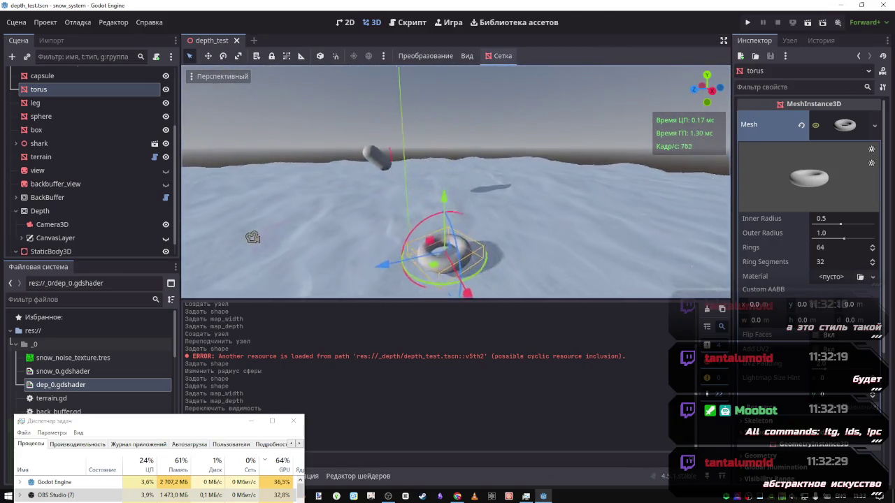
pyautogui.press('w')
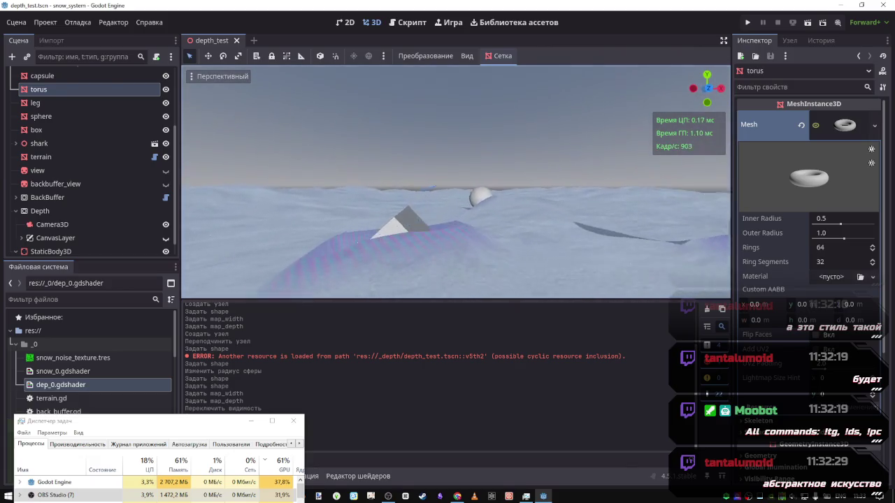
pyautogui.press('w')
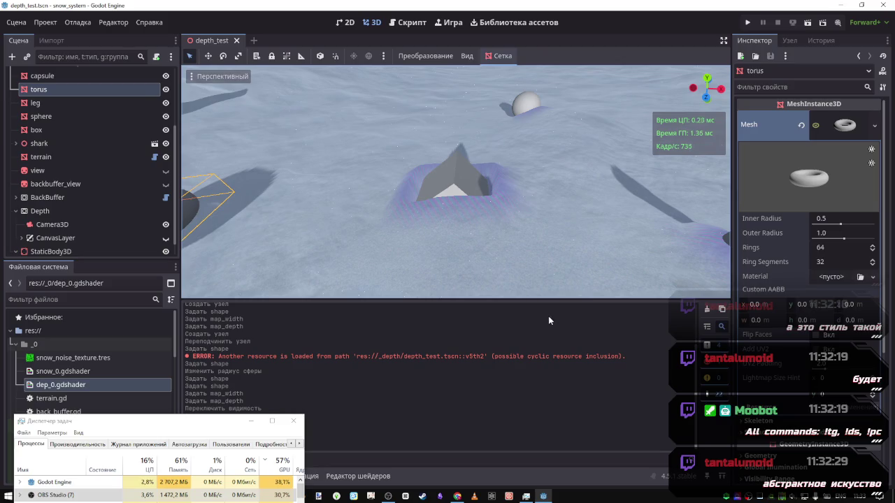
pyautogui.rightClick(544, 495)
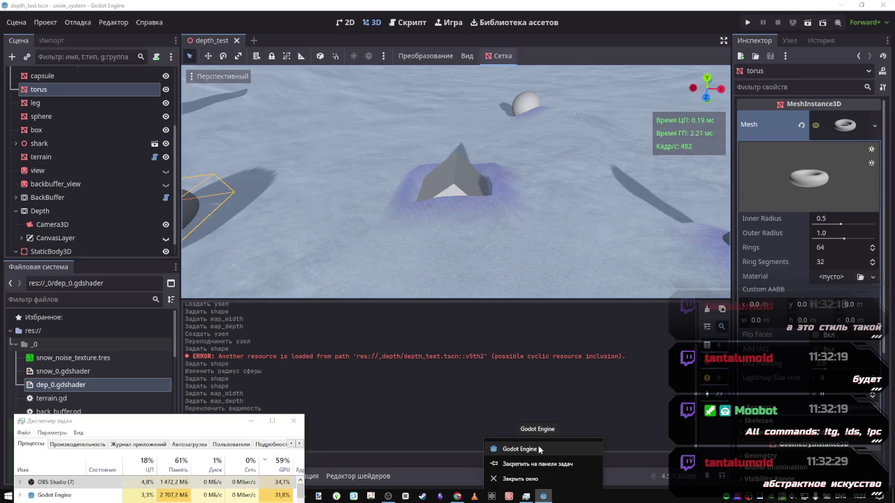
# Launch a new Godot instance and browse the xmassnow and Compute Texture projects
pyautogui.click(539, 449)
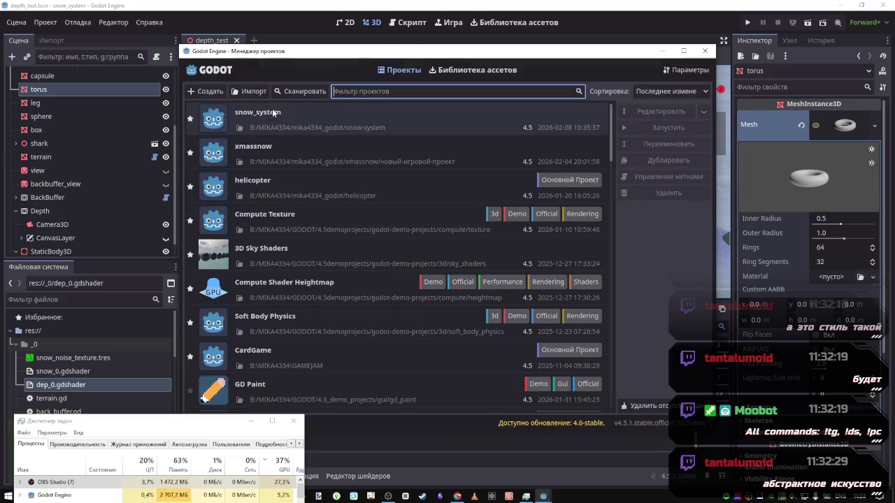
pyautogui.click(276, 150)
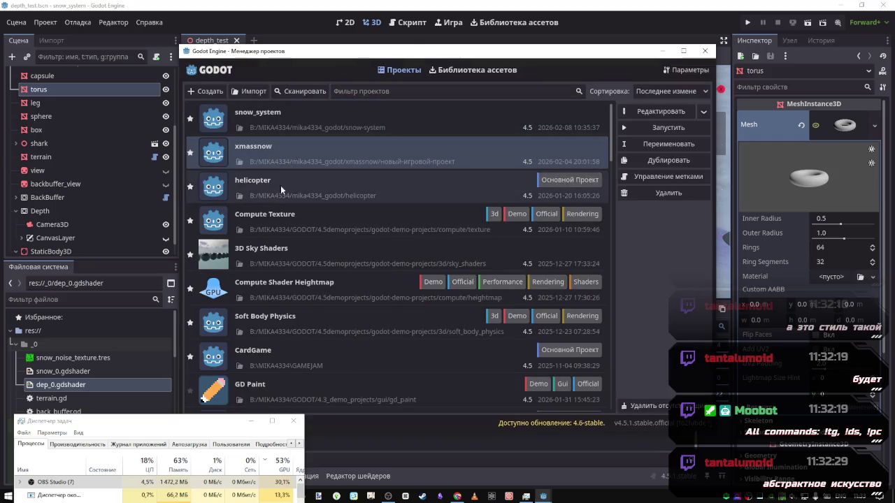
pyautogui.click(286, 226)
# Scroll the Project Manager list and open the materials project
pyautogui.scroll(-1, 286, 226)
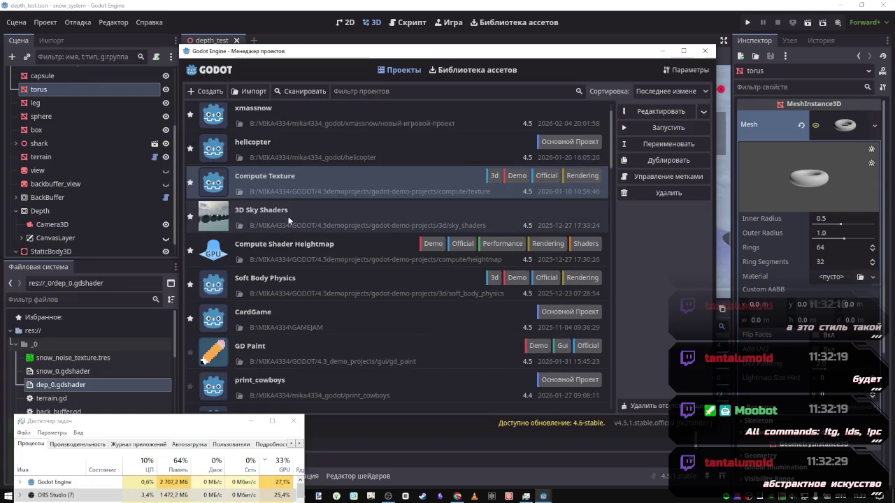
pyautogui.scroll(-3, 263, 304)
pyautogui.scroll(4, 264, 301)
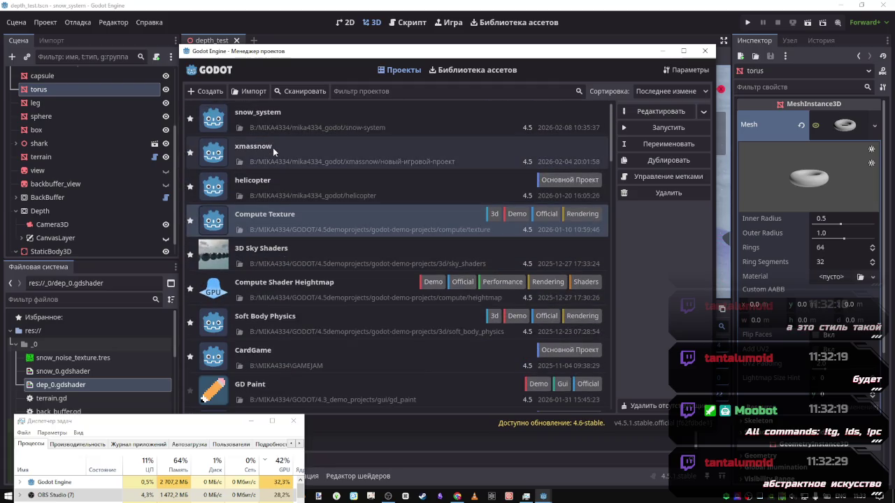
pyautogui.scroll(-5, 280, 279)
pyautogui.scroll(5, 282, 294)
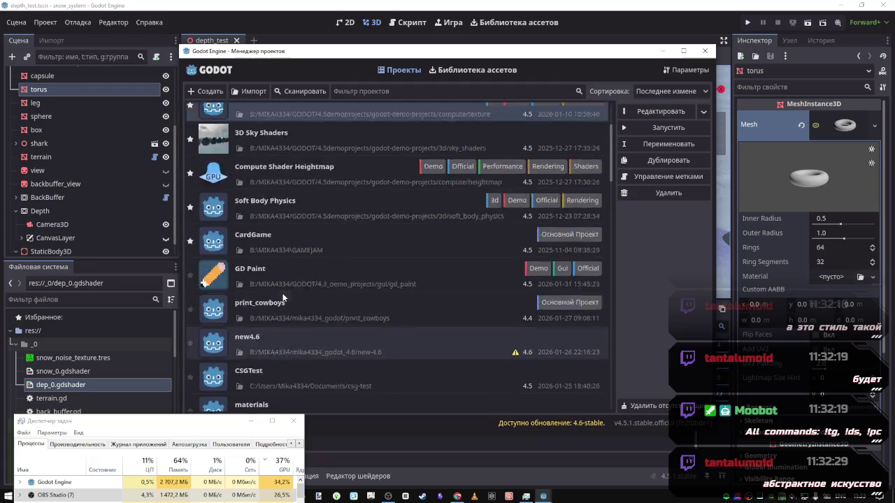
pyautogui.scroll(-5, 316, 325)
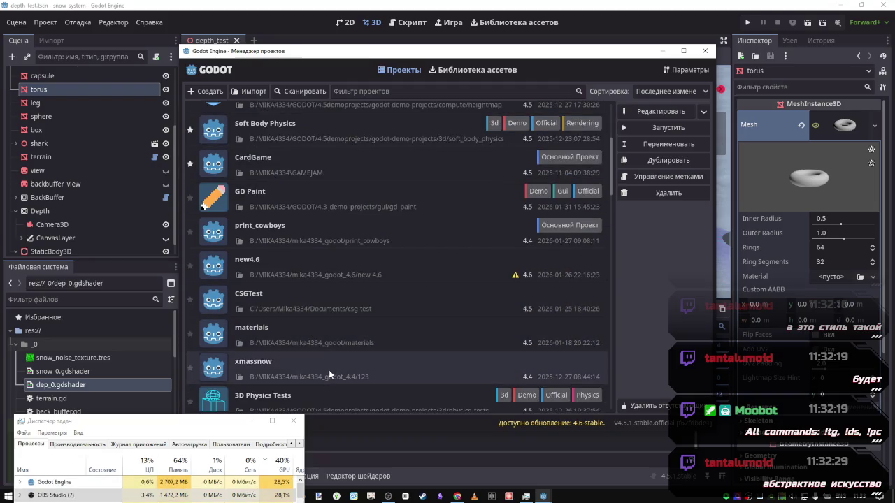
pyautogui.scroll(-10, 328, 368)
pyautogui.scroll(-15, 322, 348)
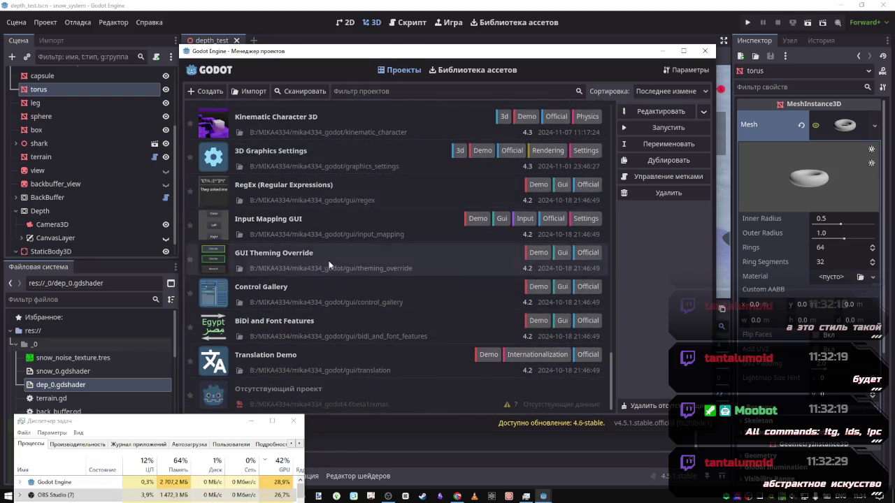
pyautogui.scroll(20, 364, 323)
pyautogui.scroll(4, 361, 318)
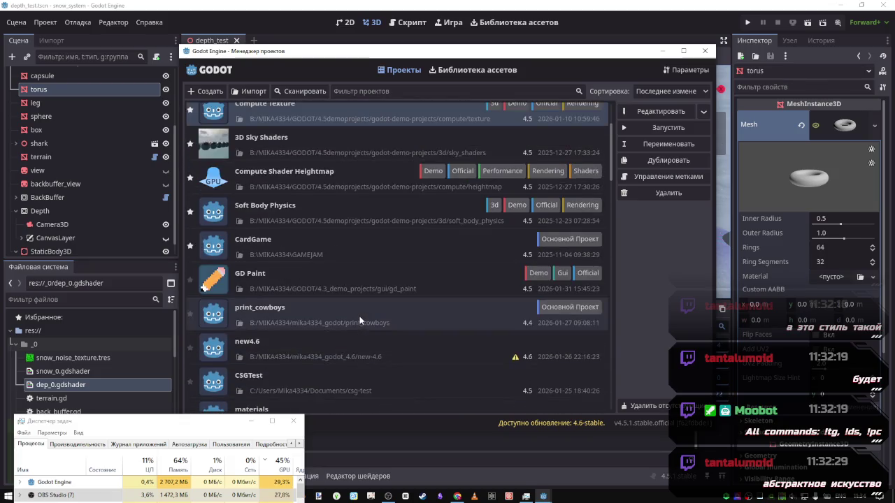
pyautogui.scroll(-3, 329, 312)
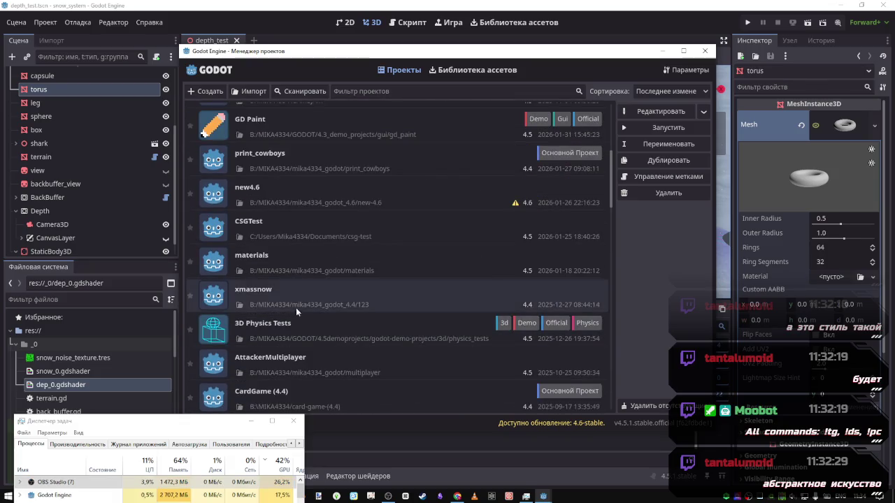
pyautogui.doubleClick(292, 259)
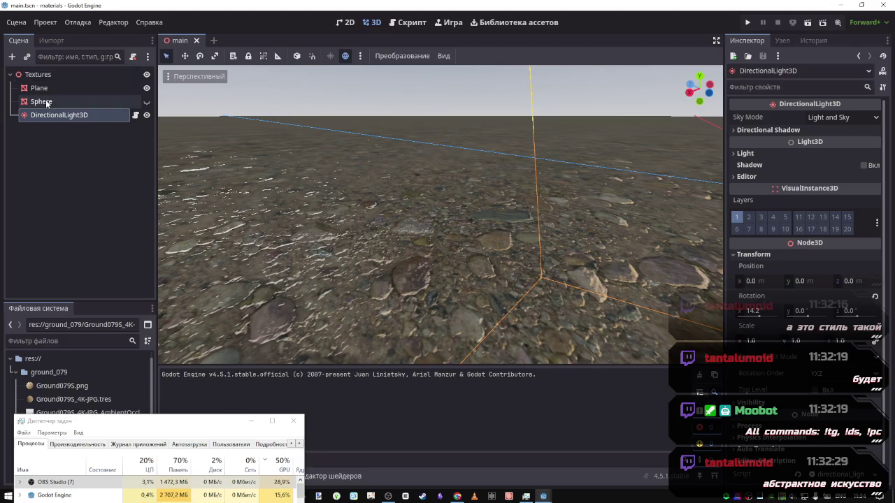
# Select main.tscn in the materials project's FileSystem, then close that editor window
pyautogui.scroll(-5, 84, 366)
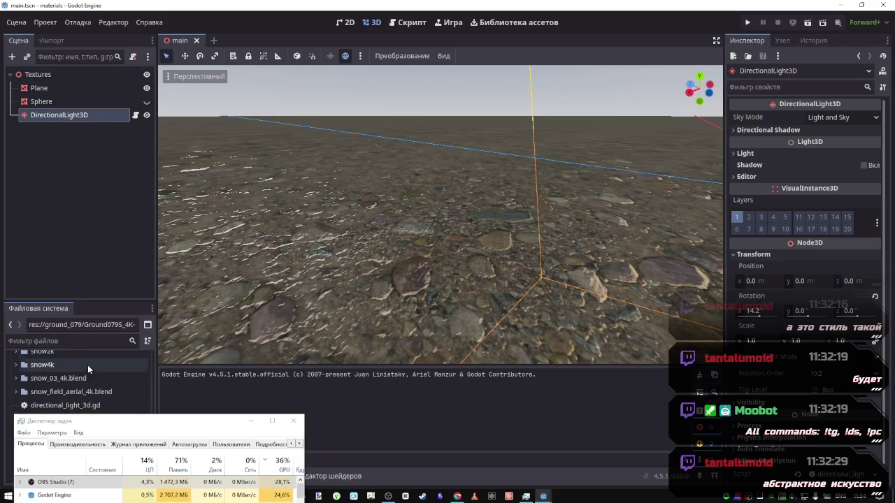
pyautogui.moveTo(167, 435); pyautogui.dragTo(300, 428)
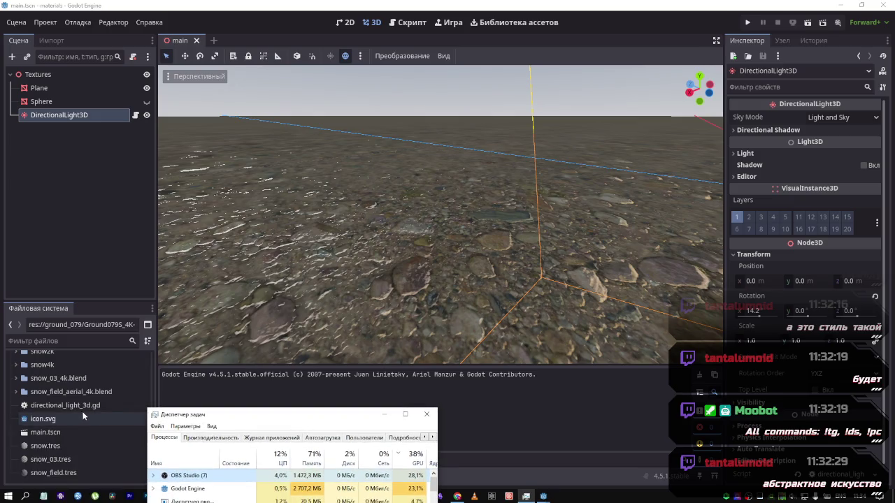
pyautogui.click(40, 433)
pyautogui.scroll(5, 40, 433)
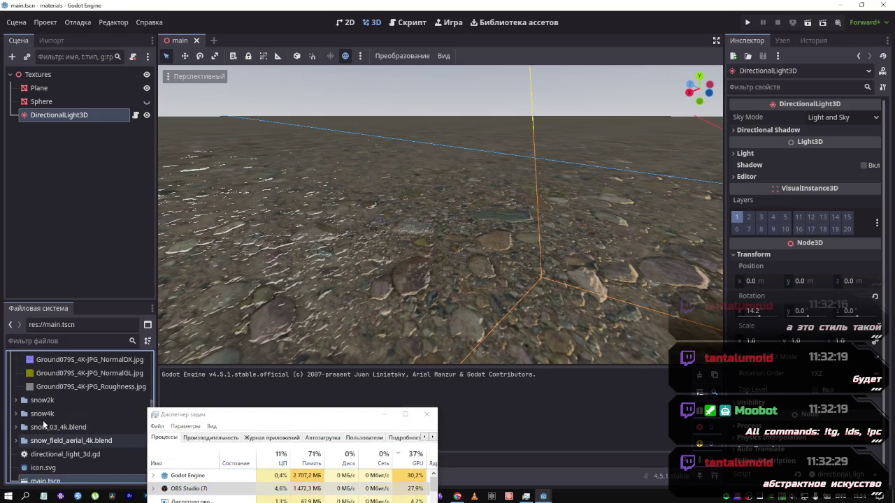
pyautogui.scroll(-3, 31, 446)
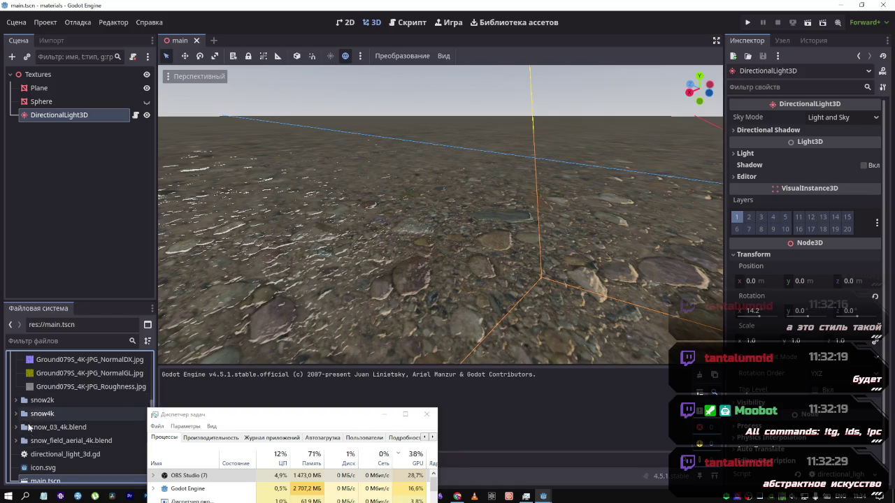
pyautogui.click(889, 10)
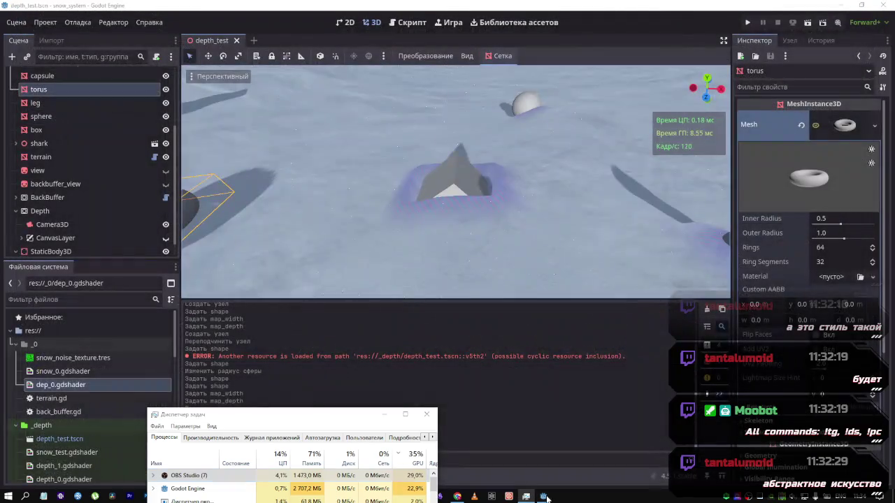
# Launch another Godot instance from the taskbar and open the xmassnow project
pyautogui.rightClick(545, 497)
pyautogui.click(546, 450)
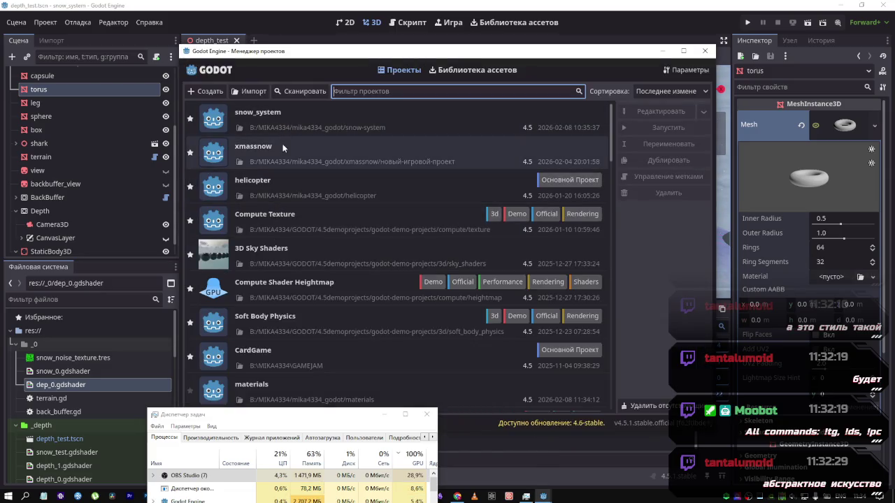
pyautogui.scroll(-1, 323, 224)
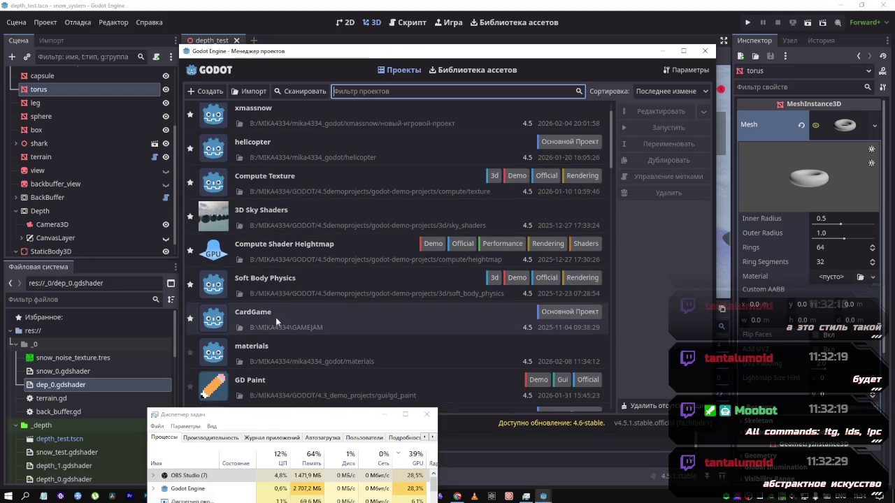
pyautogui.moveTo(303, 291)
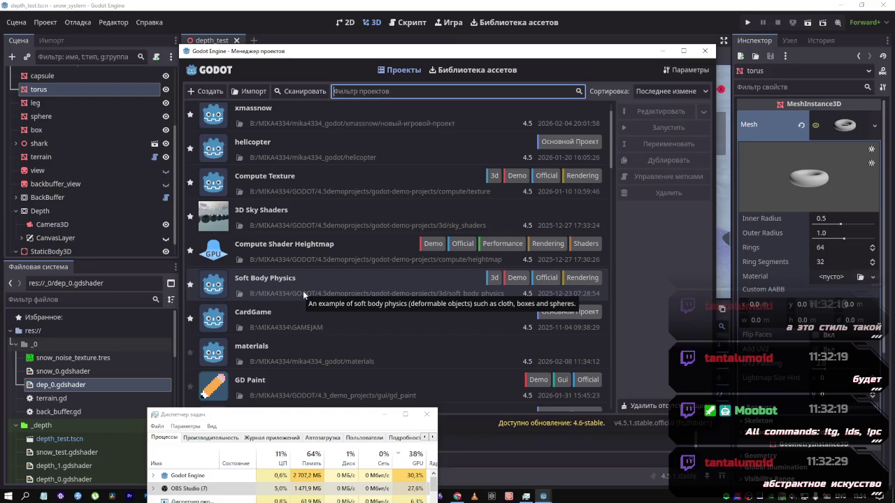
pyautogui.scroll(1, 287, 252)
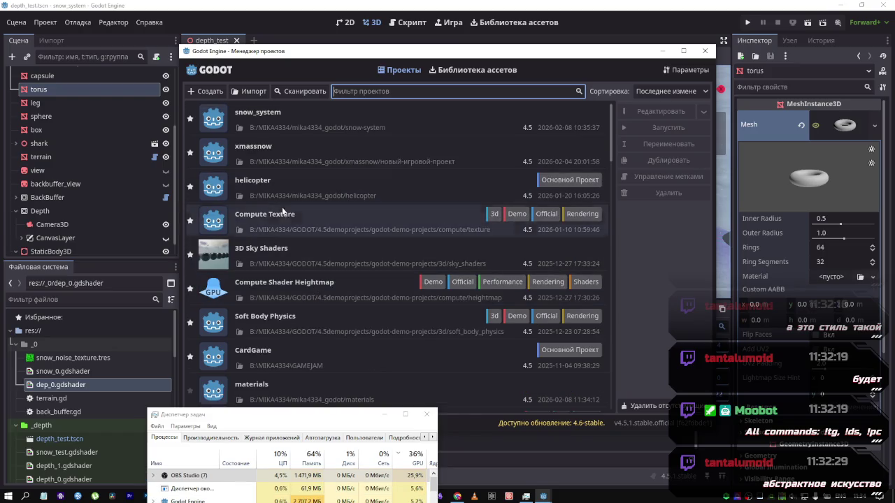
pyautogui.doubleClick(335, 151)
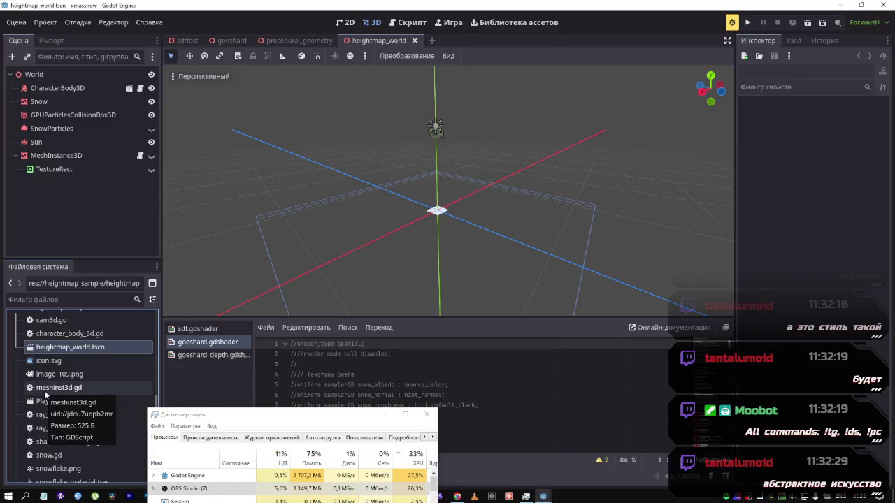
# Expand the shaders folder and open the shading.tscn scene
pyautogui.scroll(-5, 44, 393)
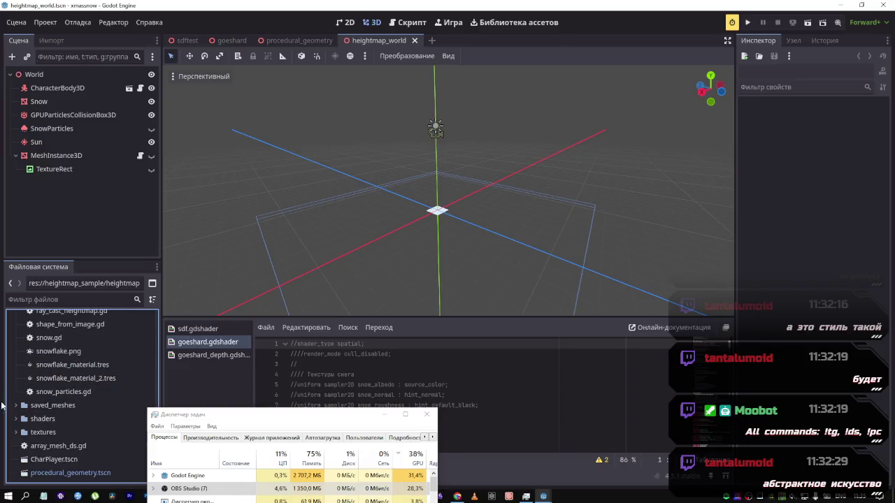
pyautogui.click(15, 405)
pyautogui.click(15, 405)
pyautogui.click(16, 419)
pyautogui.scroll(-3, 21, 420)
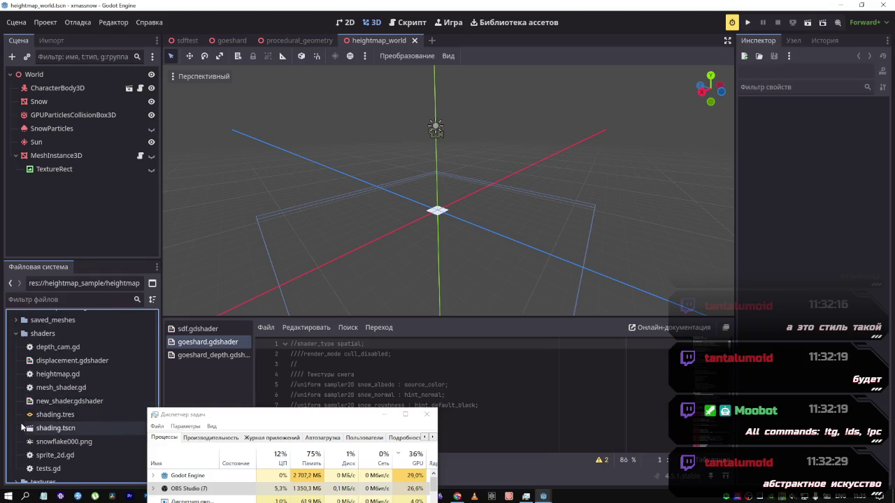
pyautogui.doubleClick(42, 428)
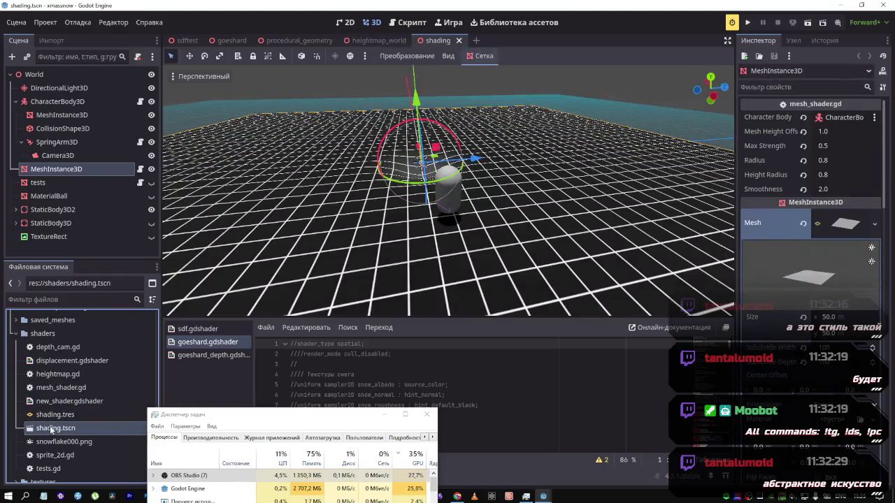
pyautogui.scroll(-2, 94, 383)
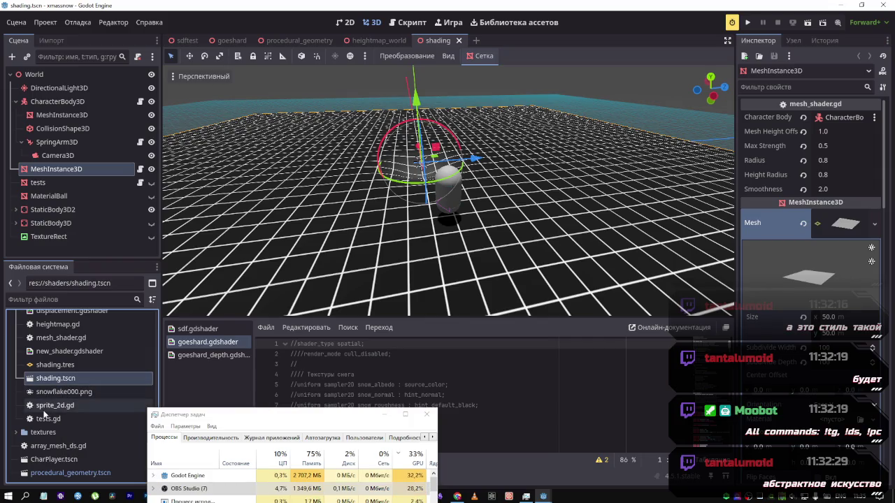
# Expand the textures folder, then switch to the heightmap_world scene tab
pyautogui.click(15, 432)
pyautogui.scroll(-3, 43, 433)
pyautogui.scroll(-10, 43, 434)
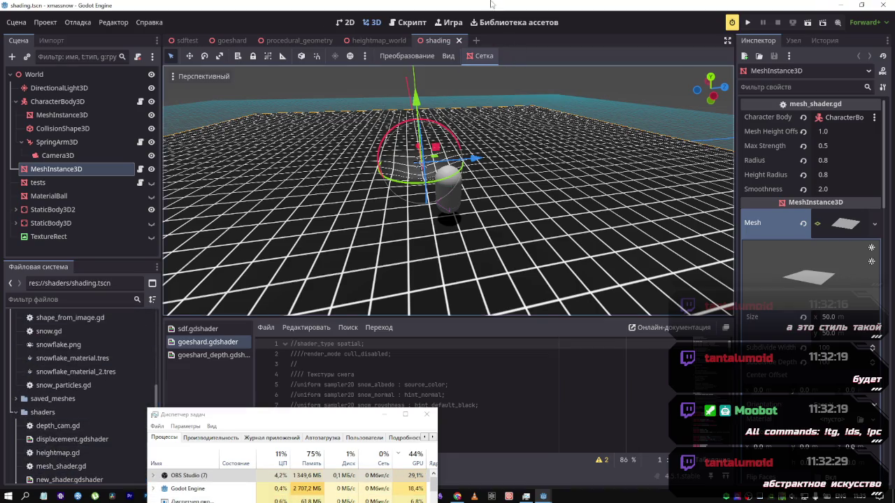
pyautogui.moveTo(381, 44)
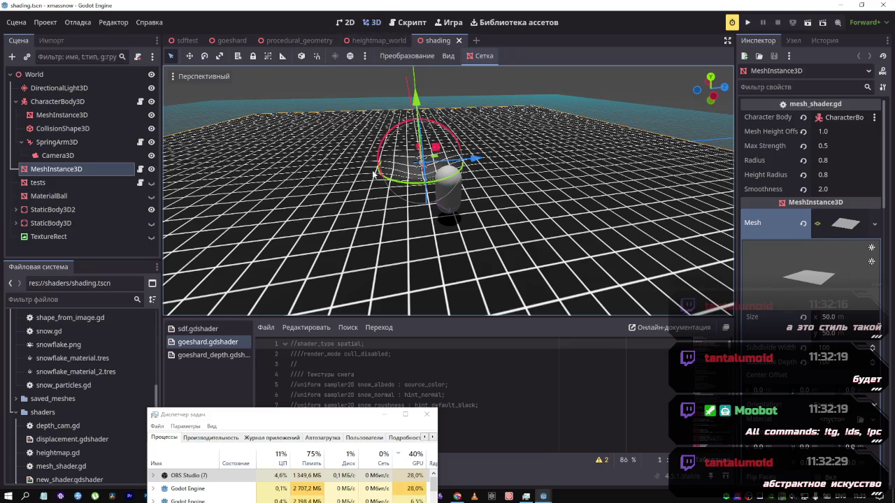
pyautogui.click(375, 42)
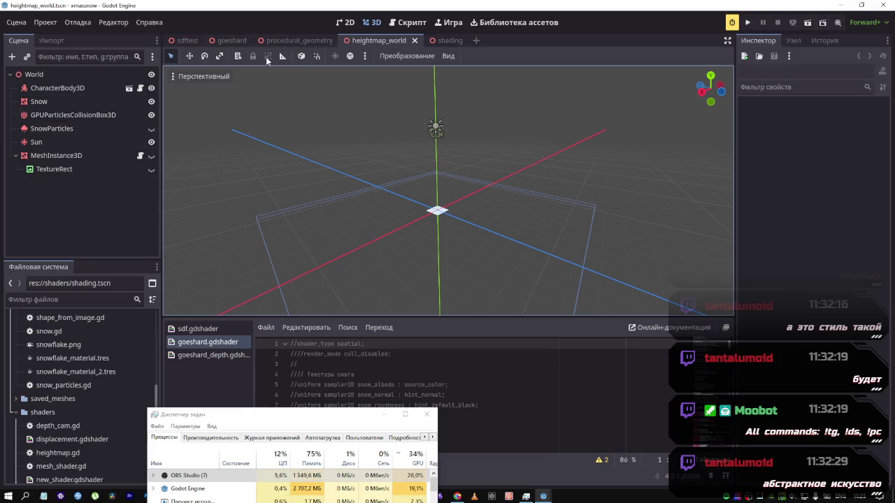
# Inspect the particle collision box and SnowParticles emitter settings
pyautogui.click(70, 114)
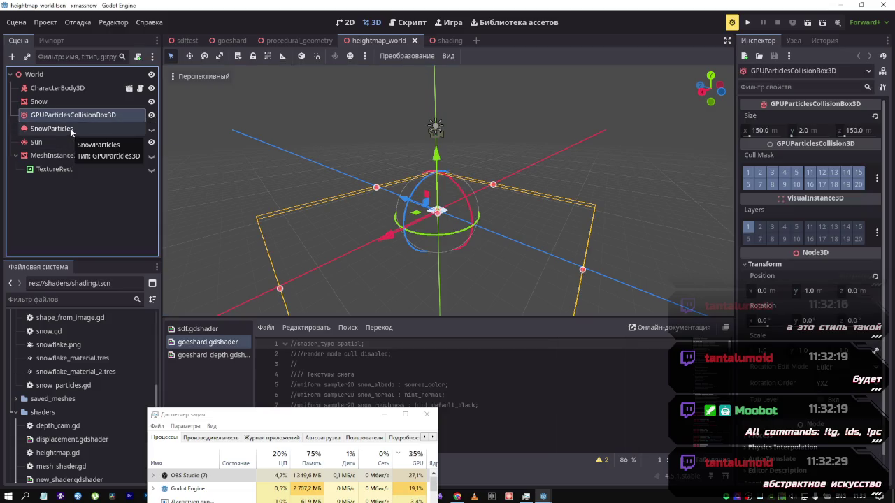
pyautogui.click(61, 128)
pyautogui.click(59, 117)
pyautogui.click(58, 128)
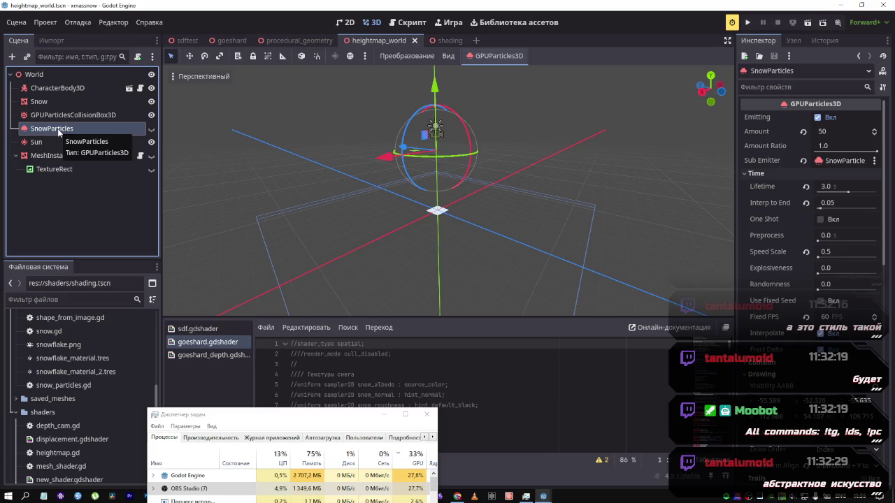
pyautogui.click(59, 114)
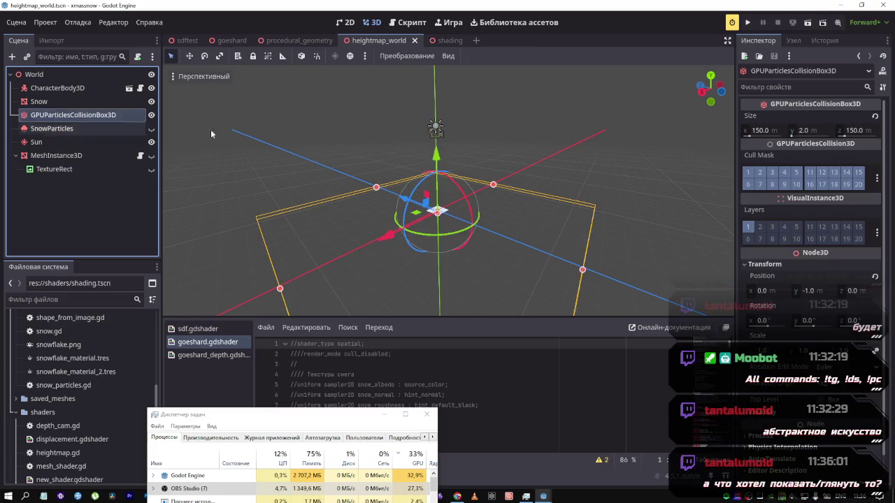
pyautogui.click(79, 129)
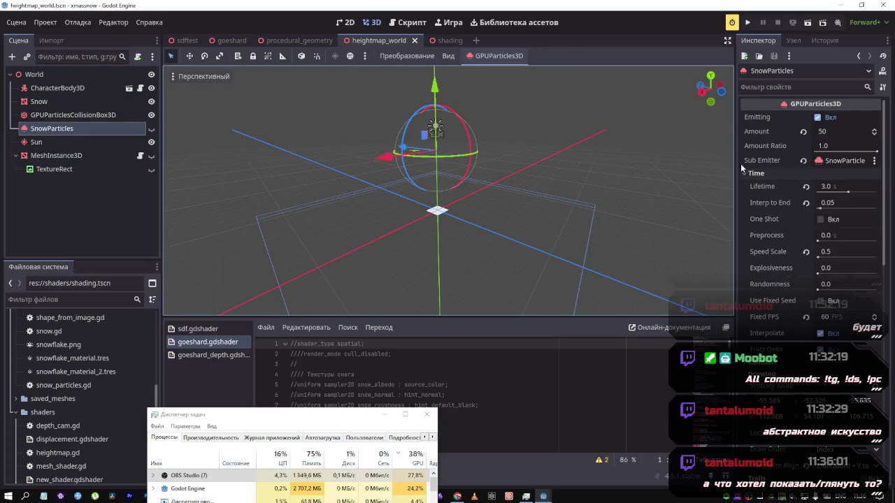
# Test-run the scene, stop it, and make SnowParticles visible in the 3D view
pyautogui.click(806, 22)
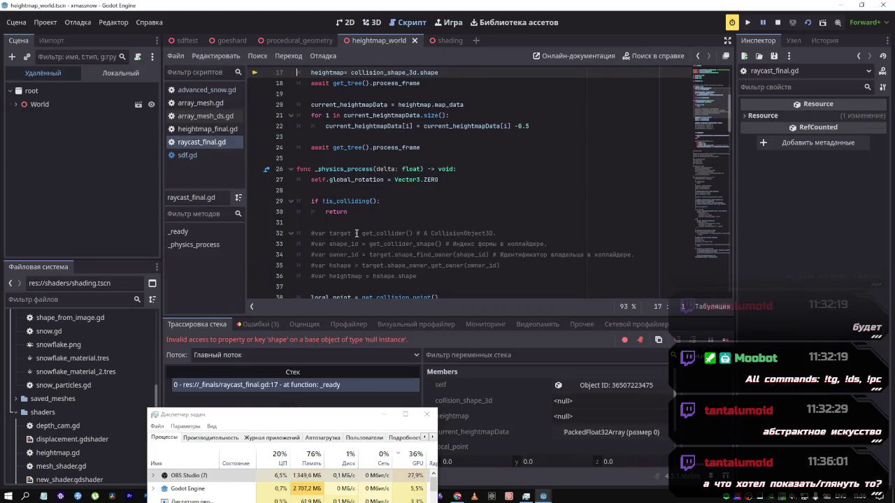
pyautogui.scroll(3, 391, 139)
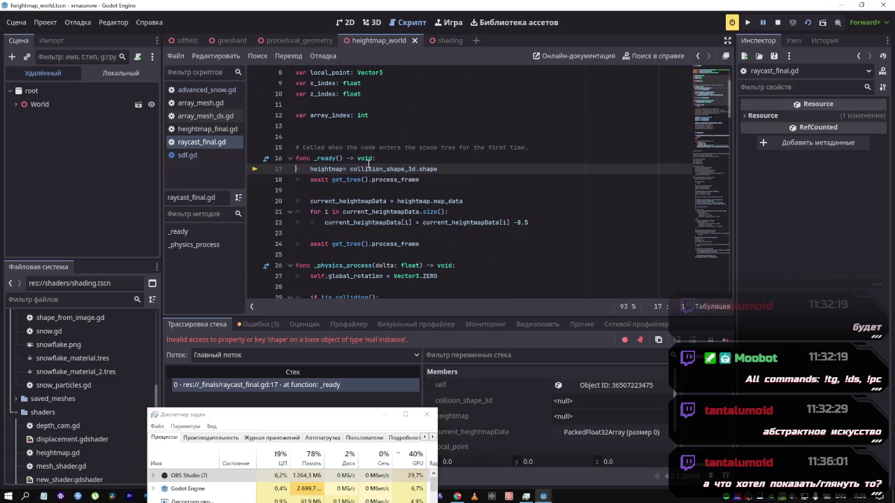
pyautogui.click(776, 23)
pyautogui.click(51, 128)
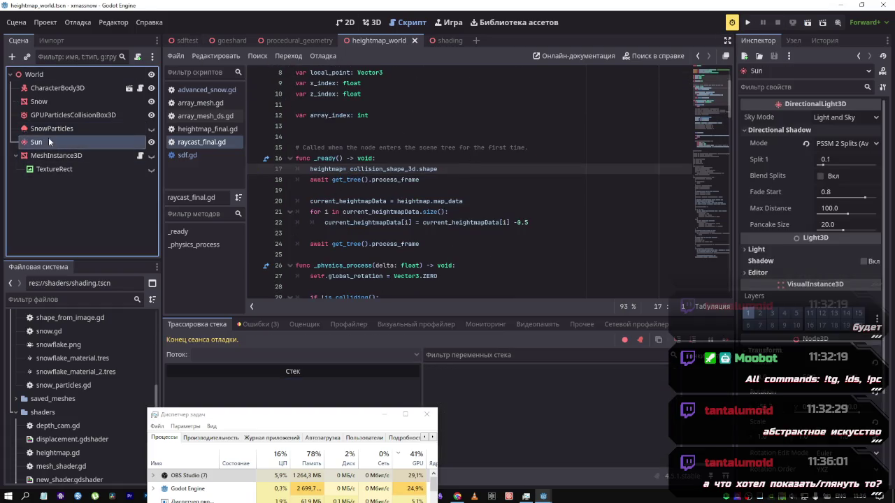
pyautogui.click(150, 130)
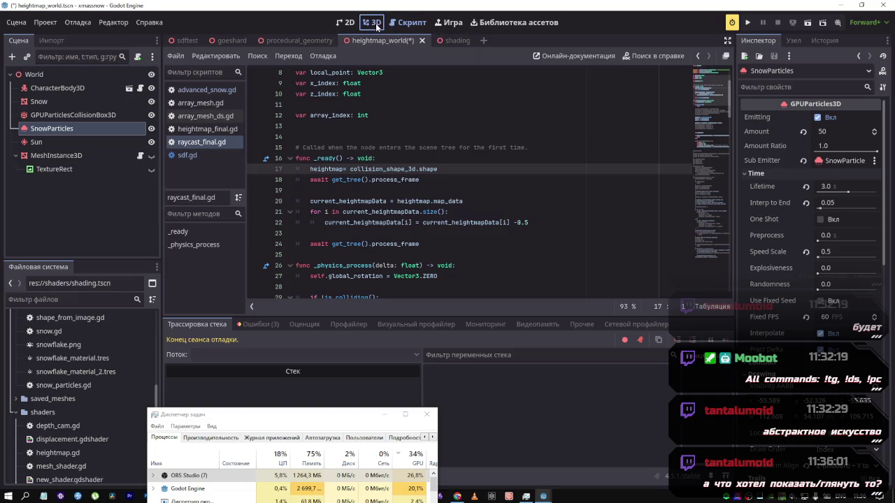
pyautogui.click(376, 26)
# Select the MeshInstance3D node to inspect it
pyautogui.scroll(10, 447, 189)
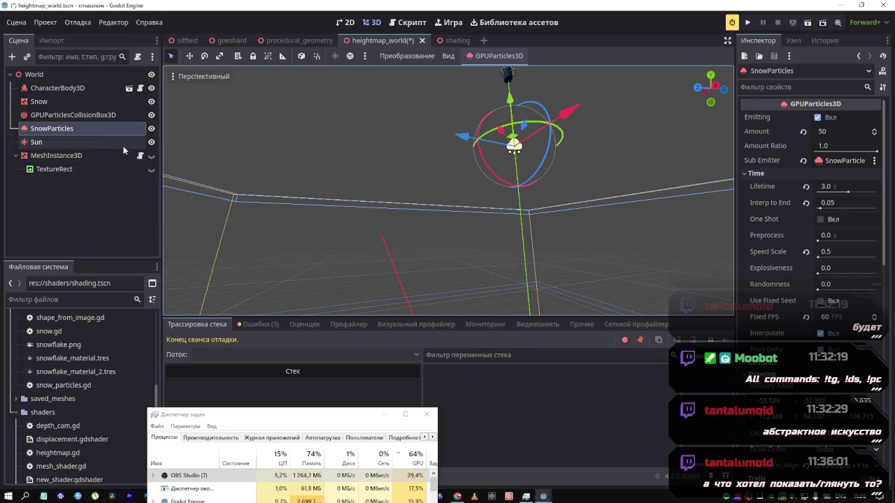
pyautogui.click(88, 155)
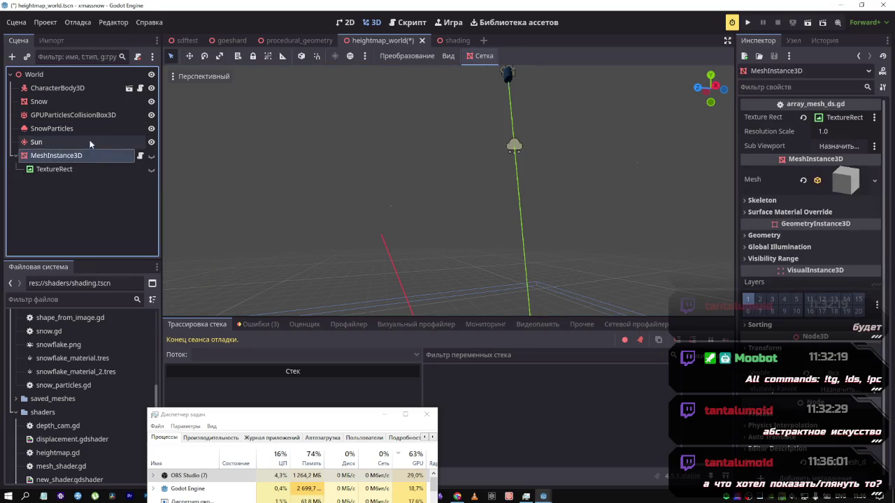
pyautogui.click(90, 142)
pyautogui.click(258, 172)
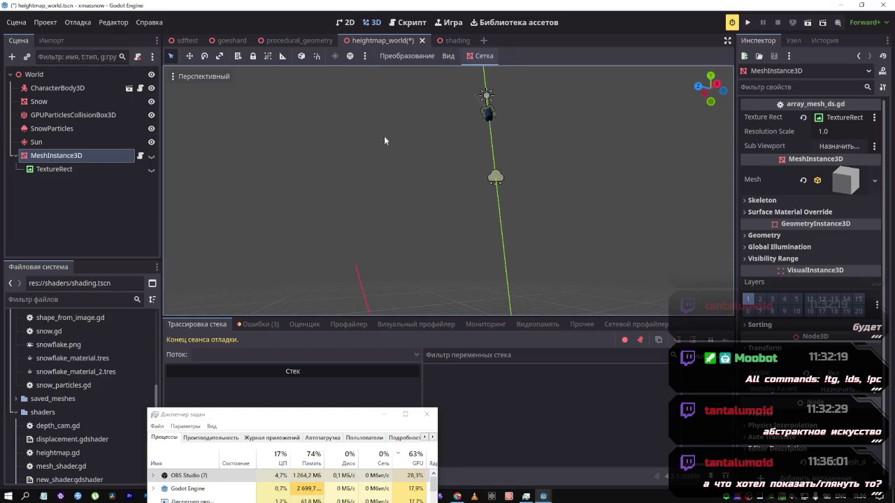
# Close the xmassnow editor, choosing Не сохранять to discard the changes
pyautogui.scroll(-4, 100, 327)
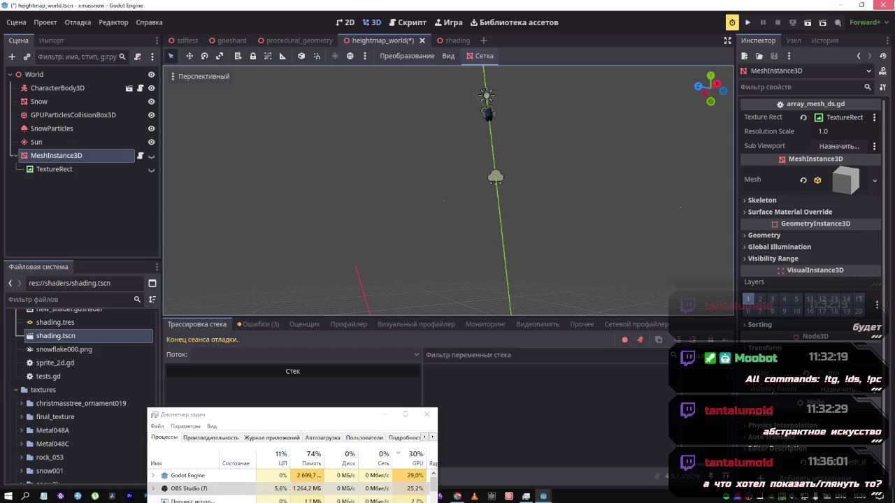
pyautogui.click(883, 5)
pyautogui.click(527, 276)
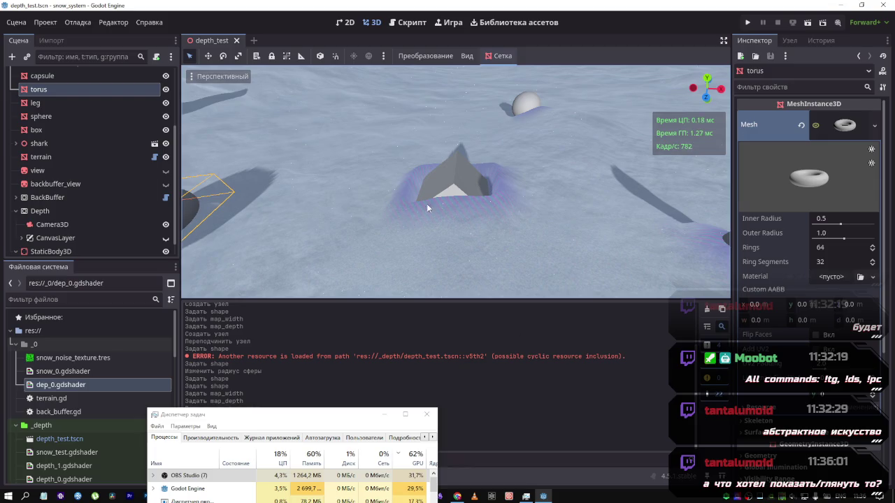
# Lower the torus into the snow and slide the box across the snow
pyautogui.press('f')
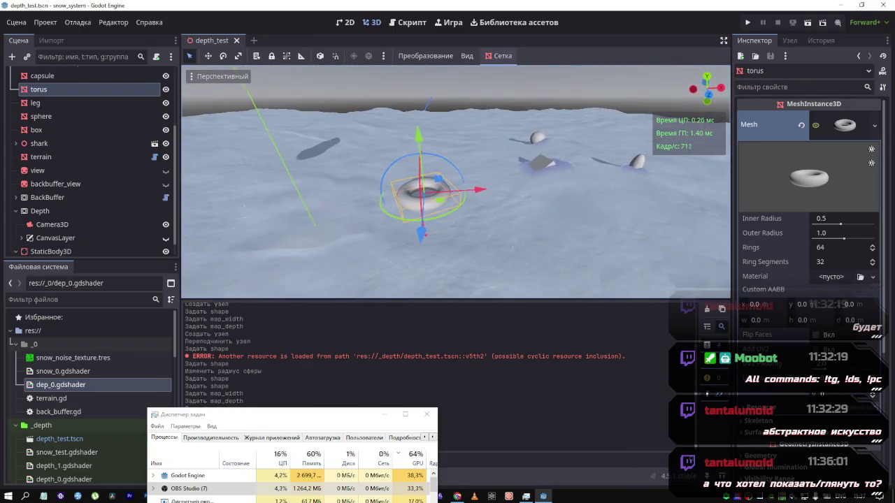
pyautogui.moveTo(417, 135); pyautogui.dragTo(417, 140)
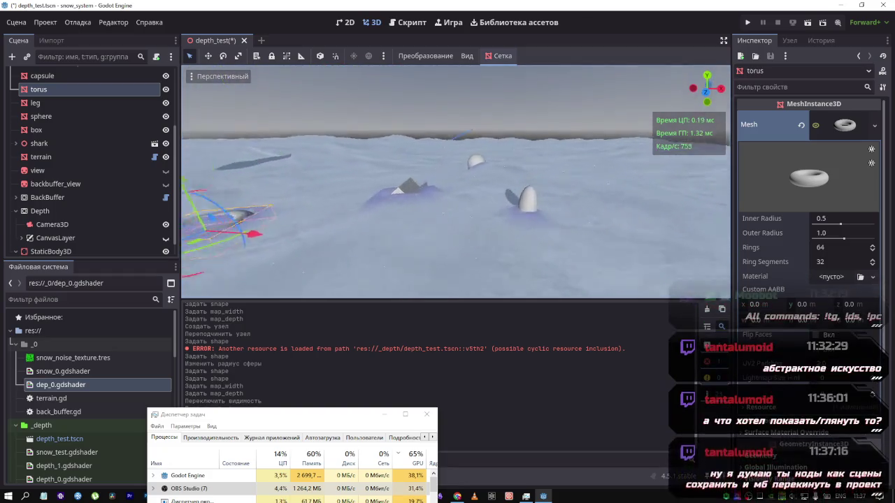
pyautogui.click(458, 248)
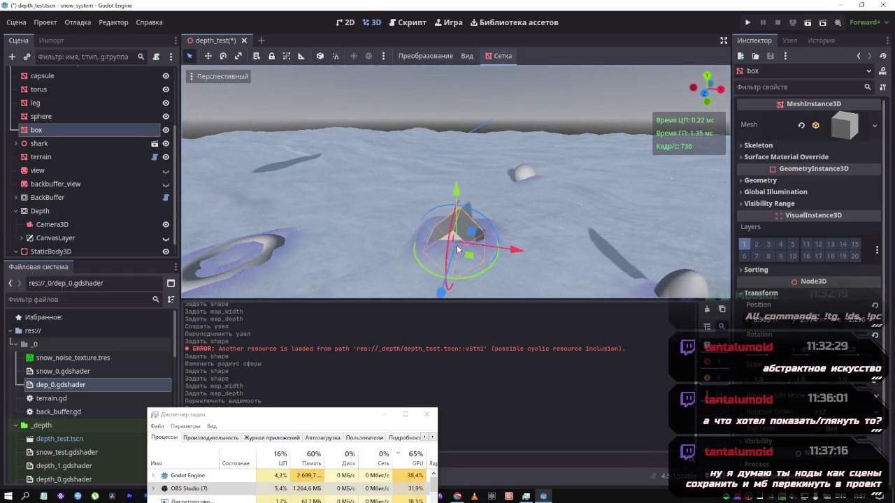
pyautogui.moveTo(467, 254)
pyautogui.mouseDown()
pyautogui.moveTo(500, 218)
pyautogui.moveTo(504, 232)
pyautogui.moveTo(454, 233)
pyautogui.moveTo(464, 218)
pyautogui.moveTo(481, 237)
pyautogui.moveTo(443, 227)
pyautogui.moveTo(578, 245)
pyautogui.moveTo(505, 244)
pyautogui.mouseUp()
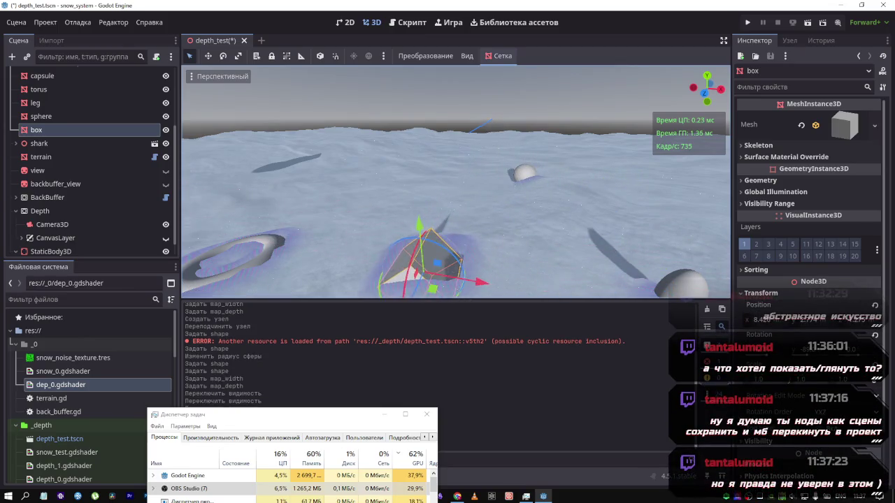
# Raise the leg capsule up out of the snow
pyautogui.press('f')
pyautogui.press('s')
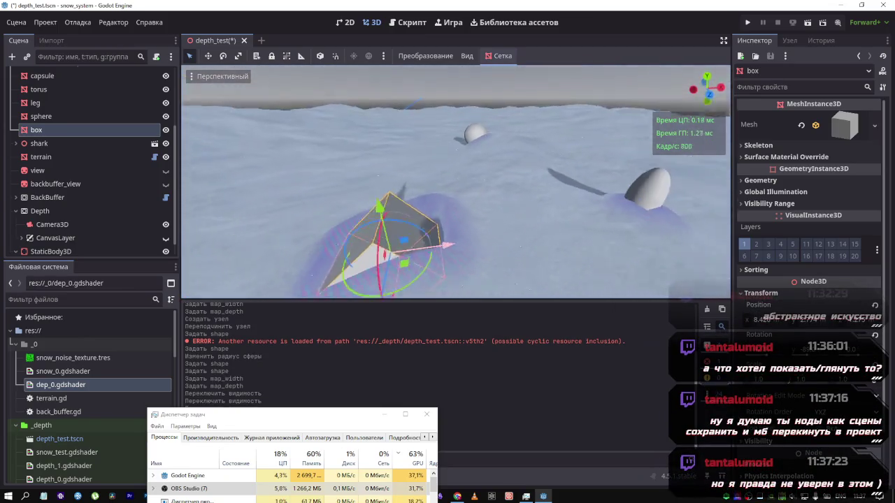
pyautogui.press('w')
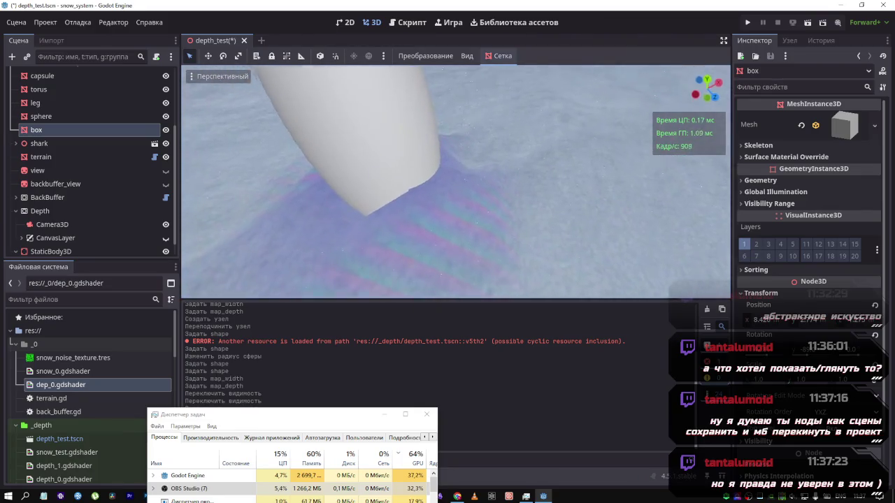
pyautogui.press('a')
pyautogui.click(468, 206)
pyautogui.moveTo(479, 175)
pyautogui.mouseDown()
pyautogui.moveTo(479, 214)
pyautogui.moveTo(479, 111)
pyautogui.moveTo(478, 150)
pyautogui.mouseUp()
pyautogui.moveTo(478, 150); pyautogui.dragTo(478, 149)
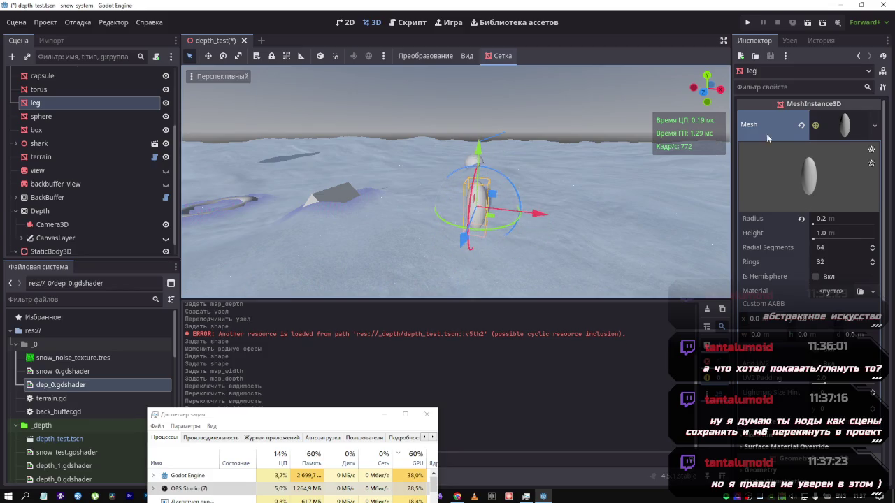
# Check the dep node, then set the terrain's Subdivide Width to 500
pyautogui.scroll(3, 112, 171)
pyautogui.scroll(1, 118, 177)
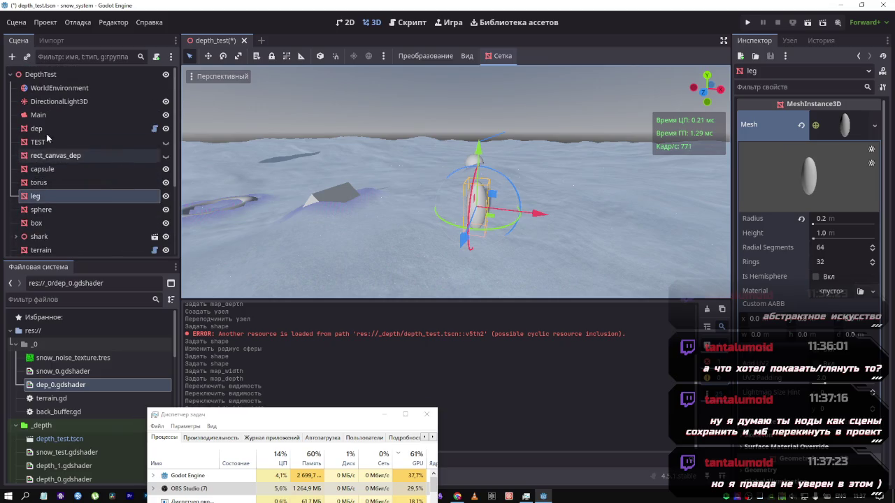
pyautogui.click(54, 129)
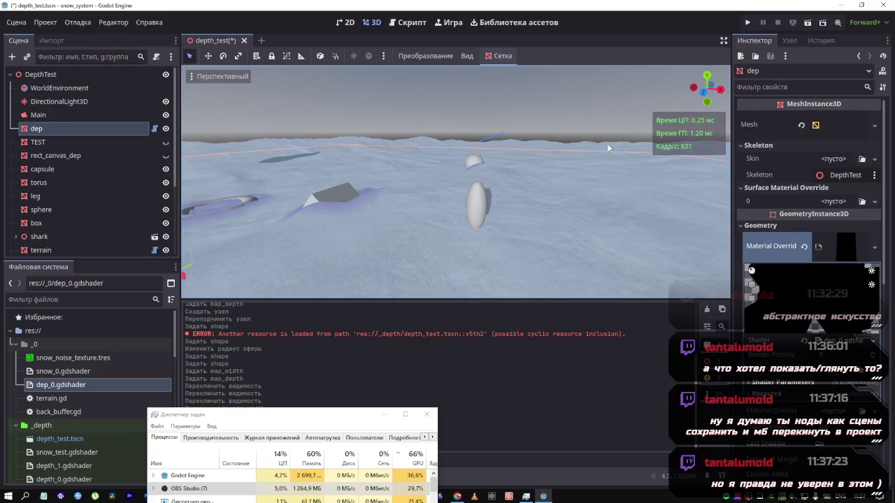
pyautogui.scroll(-2, 52, 223)
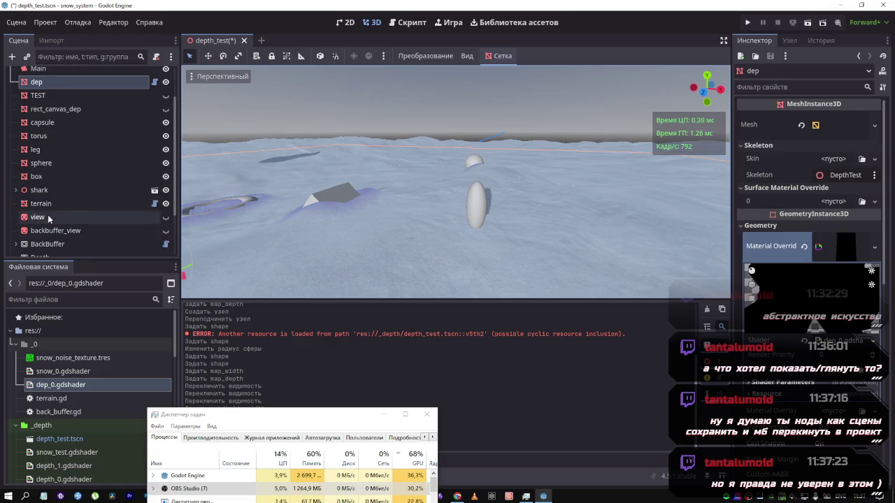
pyautogui.click(43, 204)
pyautogui.click(830, 250)
pyautogui.press('Return')
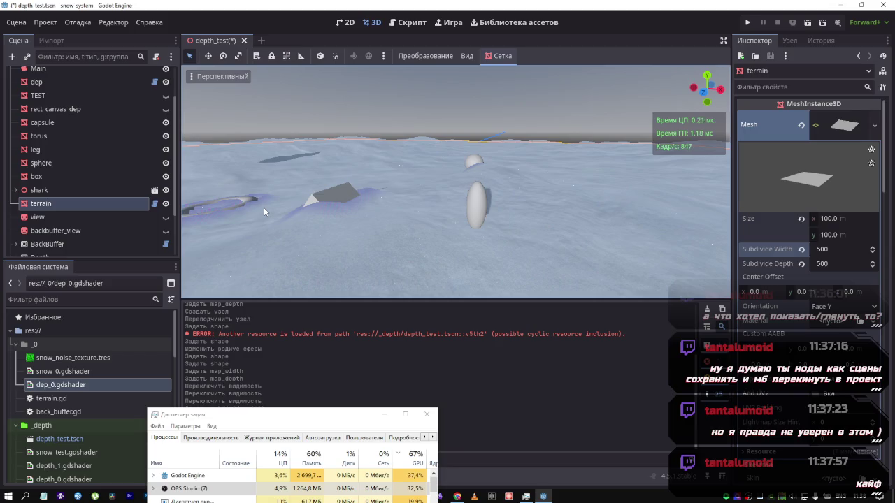
# Save the depth_test scene and select part of the resulting cyclic resource error
pyautogui.hotkey('ctrl', 's')
pyautogui.moveTo(542, 333)
pyautogui.mouseDown()
pyautogui.moveTo(174, 338)
pyautogui.moveTo(381, 336)
pyautogui.mouseUp()
pyautogui.scroll(-2, 44, 413)
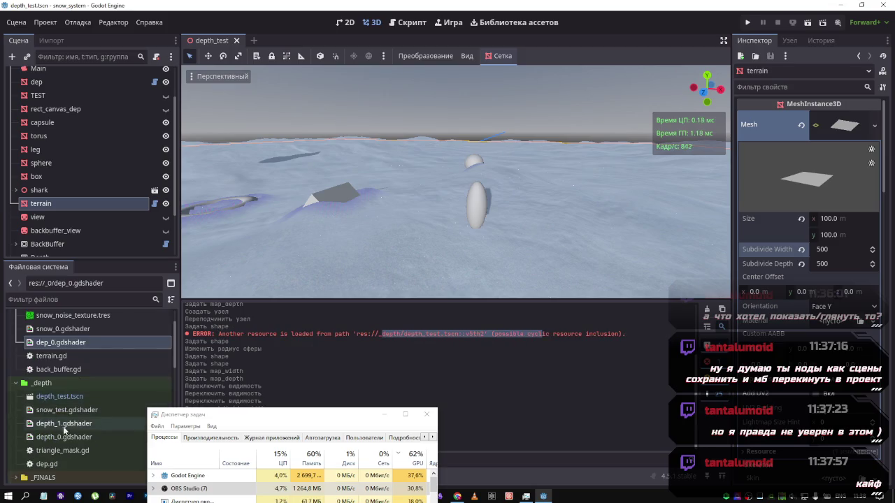
pyautogui.scroll(-2, 62, 434)
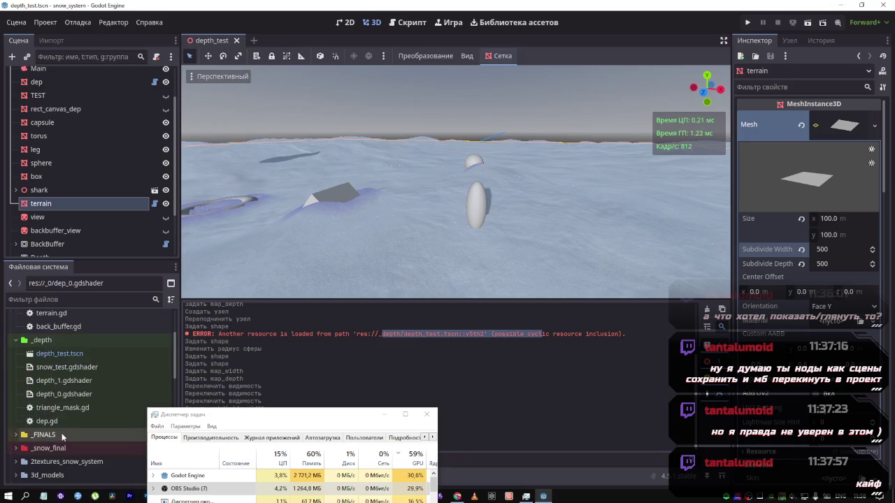
# Select the error's resource path, including _depth, the scene file reference and id v5th2
pyautogui.moveTo(218, 335); pyautogui.dragTo(389, 336)
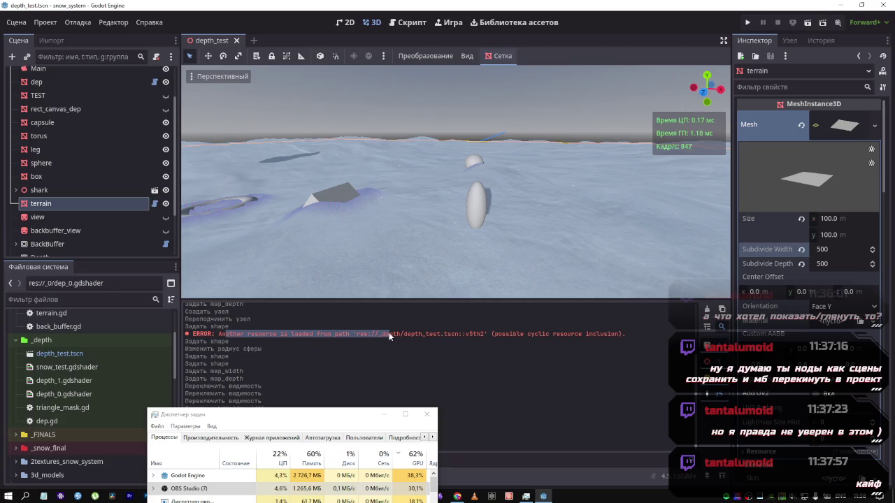
pyautogui.doubleClick(389, 336)
pyautogui.moveTo(484, 334); pyautogui.dragTo(412, 334)
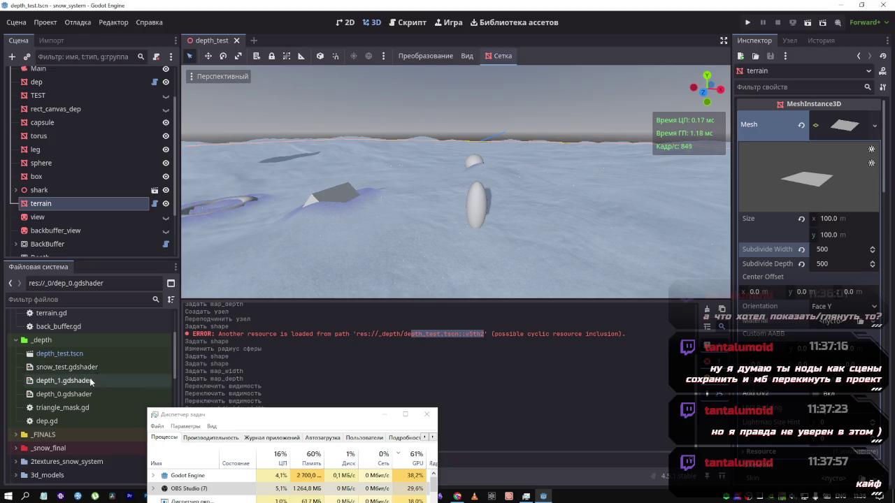
pyautogui.moveTo(465, 334); pyautogui.dragTo(488, 335)
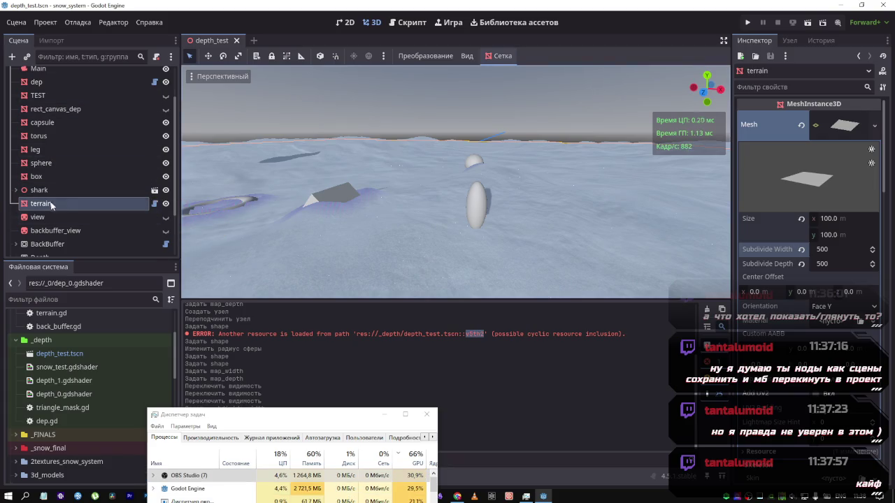
pyautogui.scroll(-5, 808, 269)
# Expand the terrain snow material's Resource settings to review them
pyautogui.scroll(-5, 796, 392)
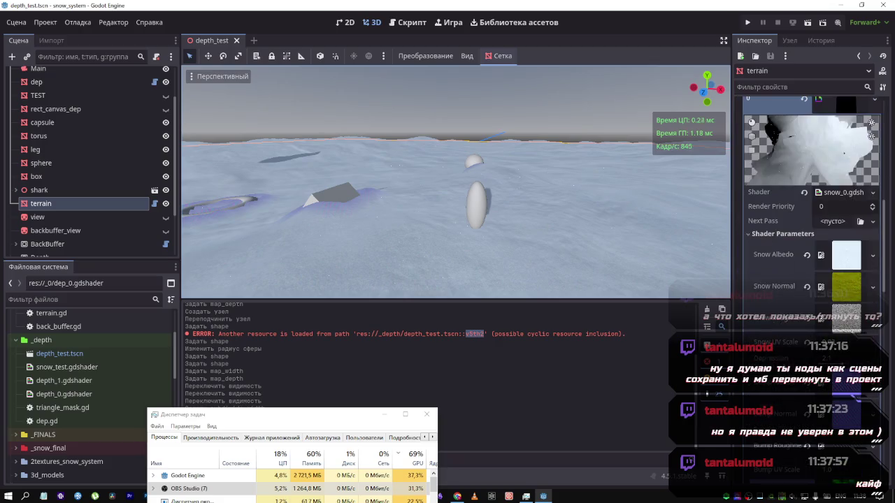
pyautogui.click(795, 393)
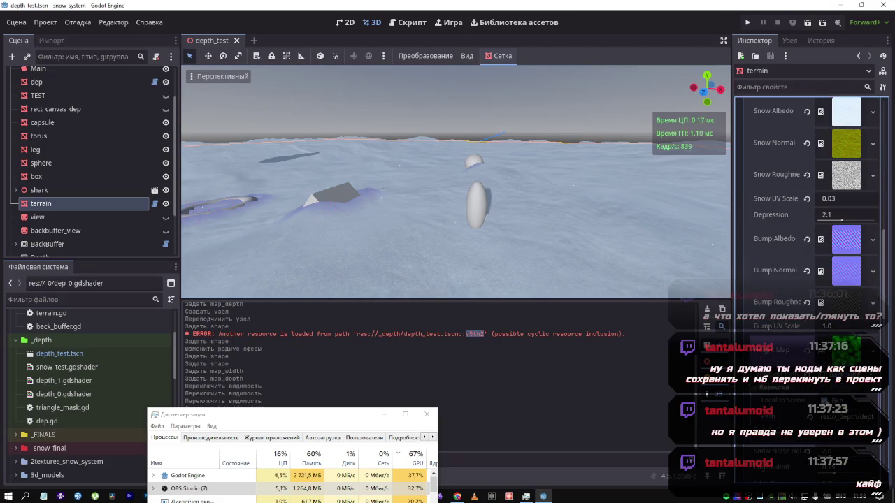
pyautogui.click(786, 392)
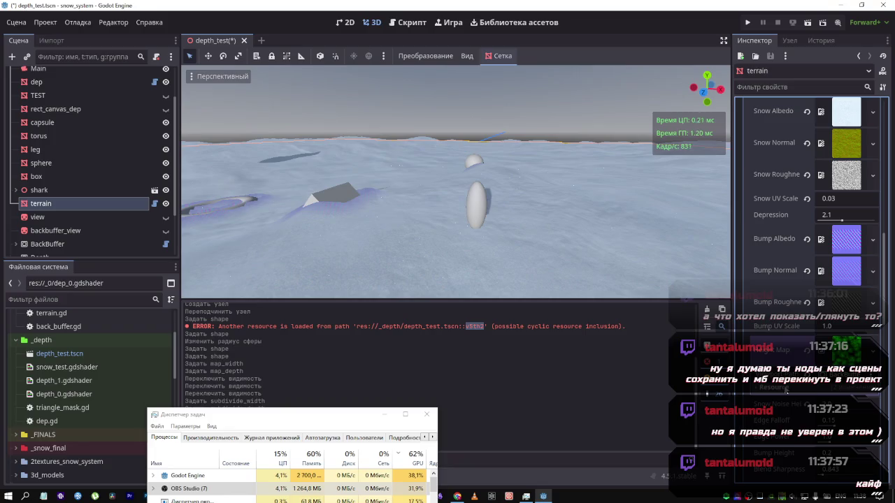
pyautogui.click(788, 393)
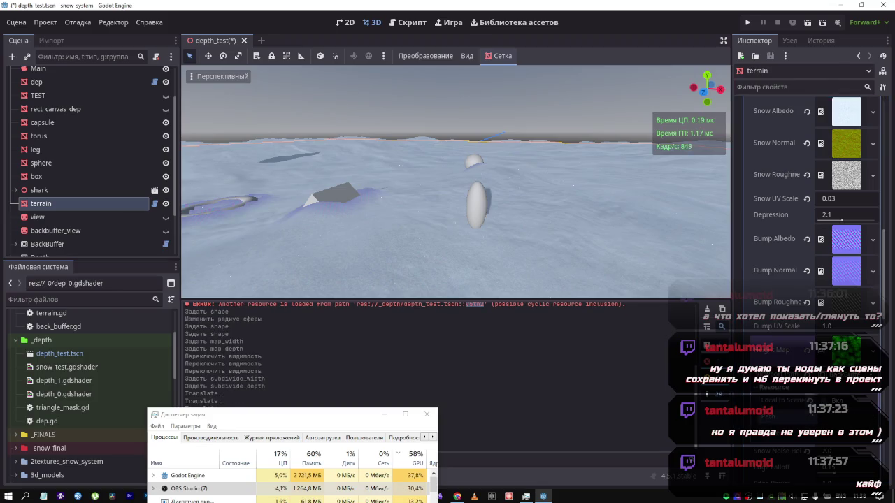
# Save the depth_test scene with Ctrl+S
pyautogui.hotkey('ctrl', 's')
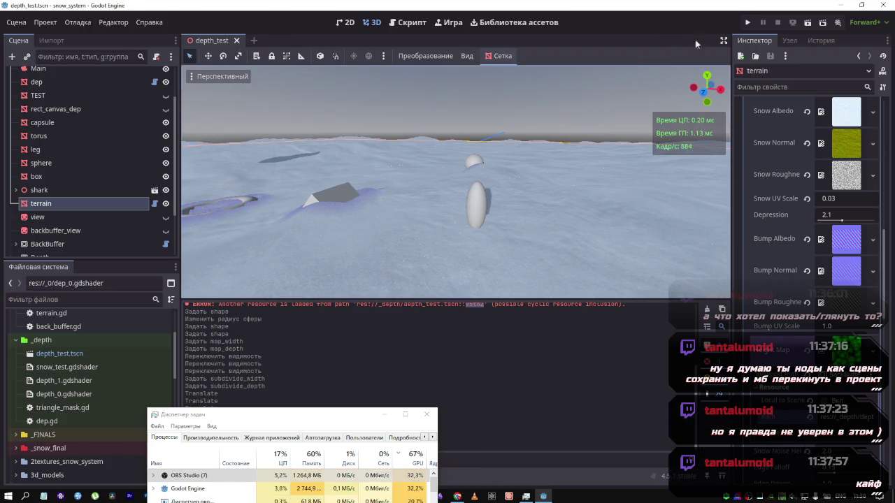
pyautogui.click(16, 21)
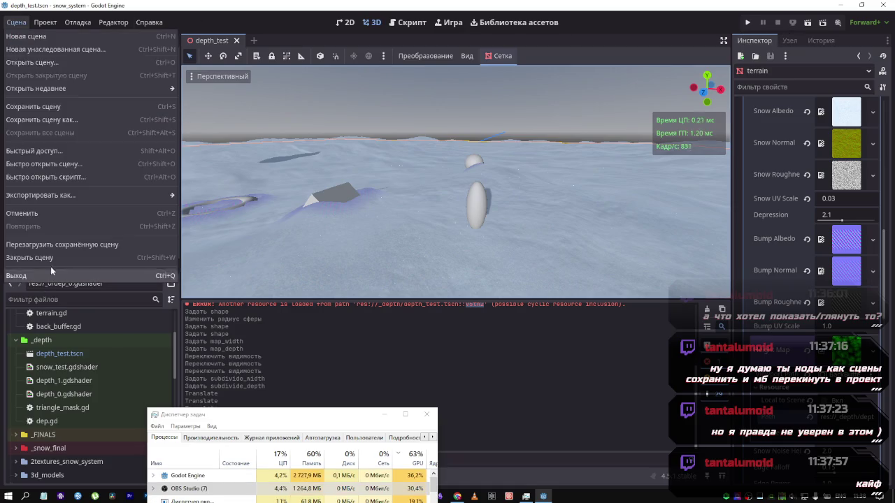
pyautogui.click(58, 243)
pyautogui.scroll(10, 808, 279)
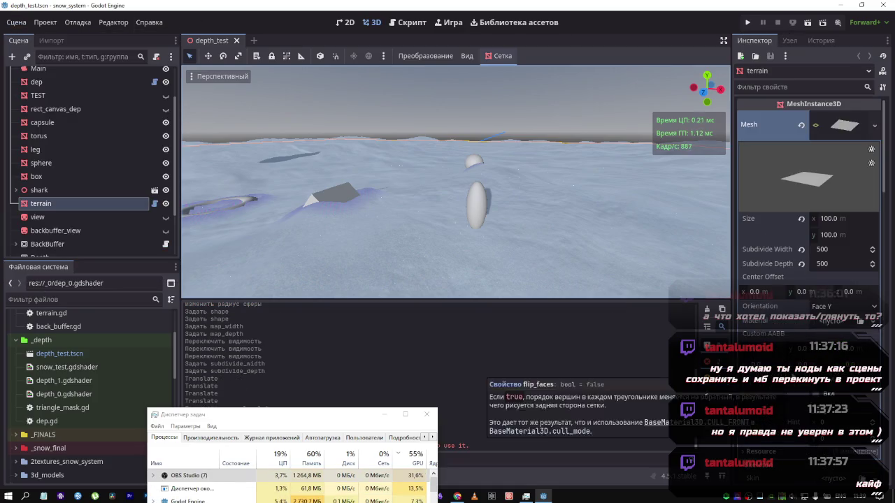
pyautogui.scroll(-8, 807, 279)
pyautogui.scroll(-10, 807, 210)
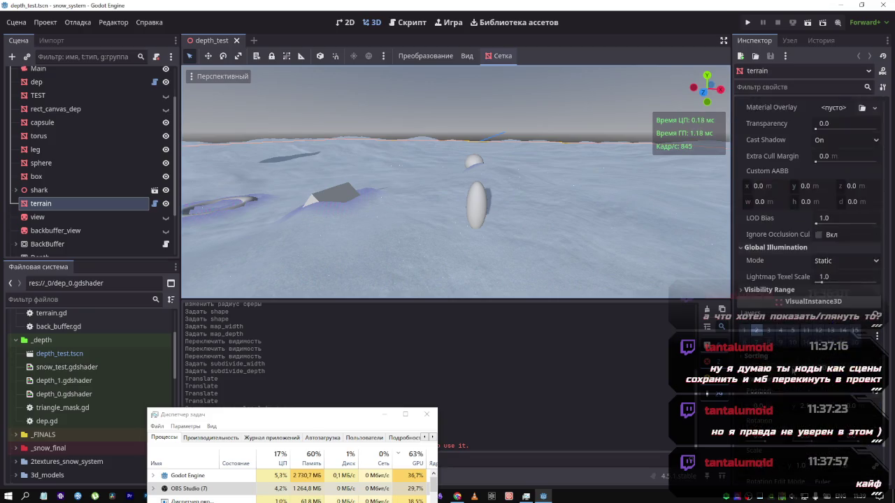
pyautogui.scroll(4, 807, 210)
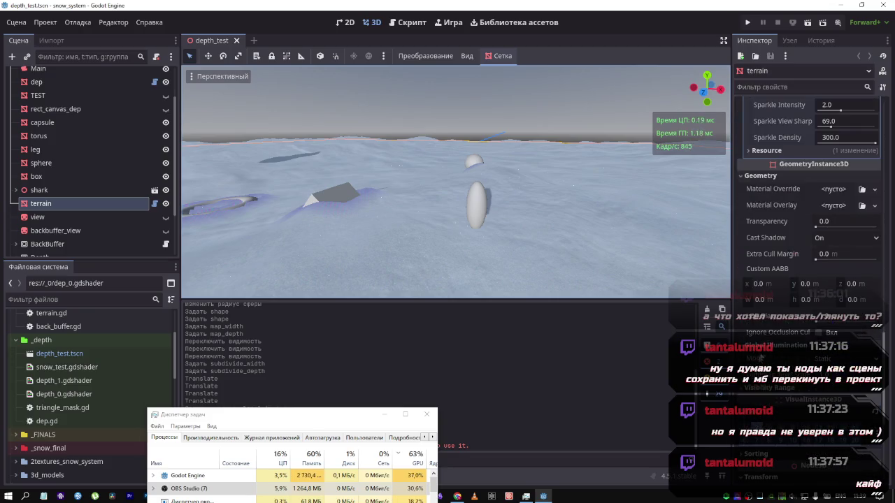
pyautogui.scroll(4, 772, 295)
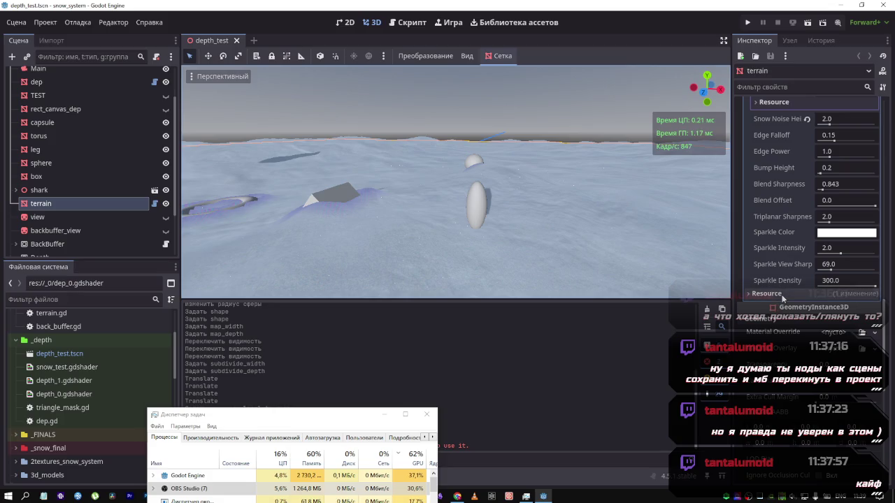
# Select the dep mesh and scroll to its depth shader parameters
pyautogui.click(54, 96)
pyautogui.click(54, 85)
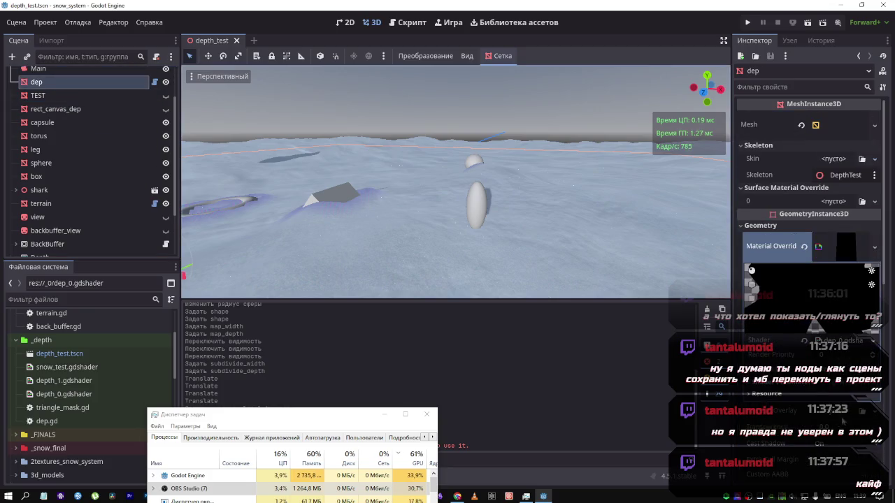
pyautogui.scroll(-5, 792, 353)
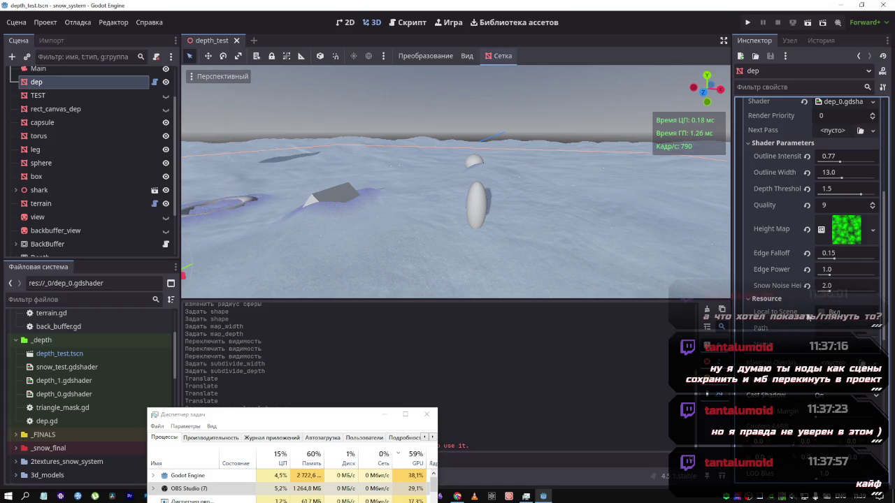
# Move the Task Manager window out of the way and close it
pyautogui.moveTo(332, 417)
pyautogui.mouseDown()
pyautogui.moveTo(488, 373)
pyautogui.moveTo(343, 196)
pyautogui.moveTo(224, 137)
pyautogui.moveTo(224, 128)
pyautogui.mouseUp()
pyautogui.moveTo(378, 446); pyautogui.dragTo(474, 448)
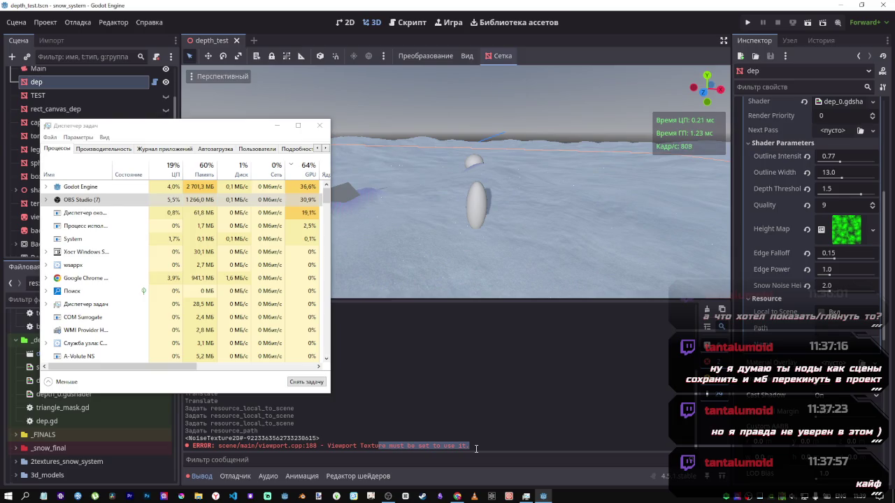
pyautogui.moveTo(152, 135)
pyautogui.mouseDown()
pyautogui.moveTo(246, 12)
pyautogui.moveTo(228, 52)
pyautogui.mouseUp()
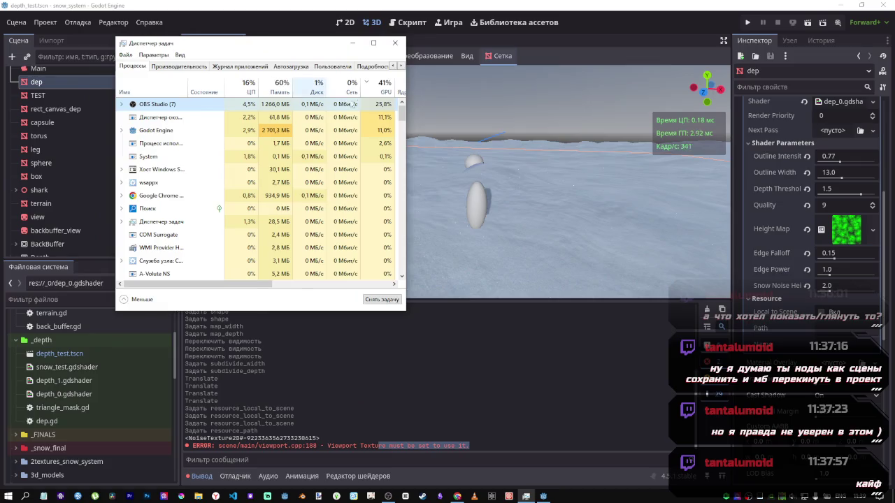
pyautogui.click(395, 43)
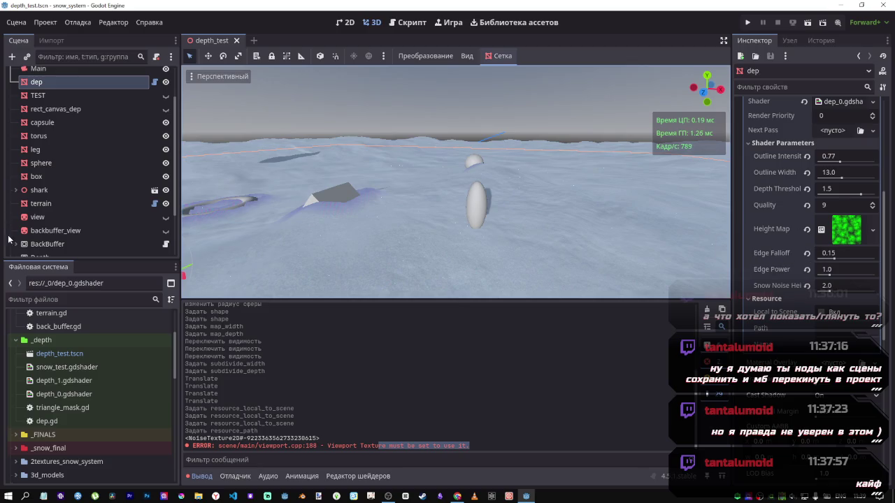
pyautogui.scroll(-3, 84, 210)
# Inspect the BackBuffer viewport and its SnowShaping and Copy child nodes
pyautogui.click(62, 183)
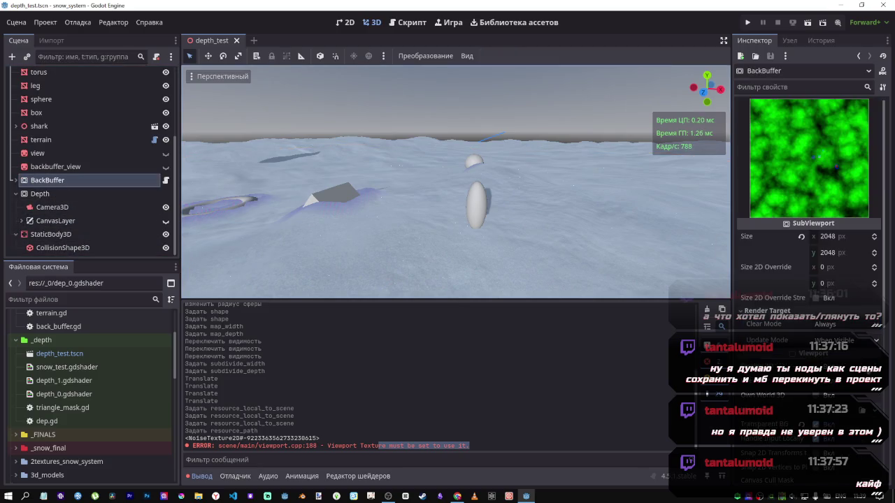
pyautogui.scroll(-5, 808, 209)
pyautogui.scroll(5, 809, 175)
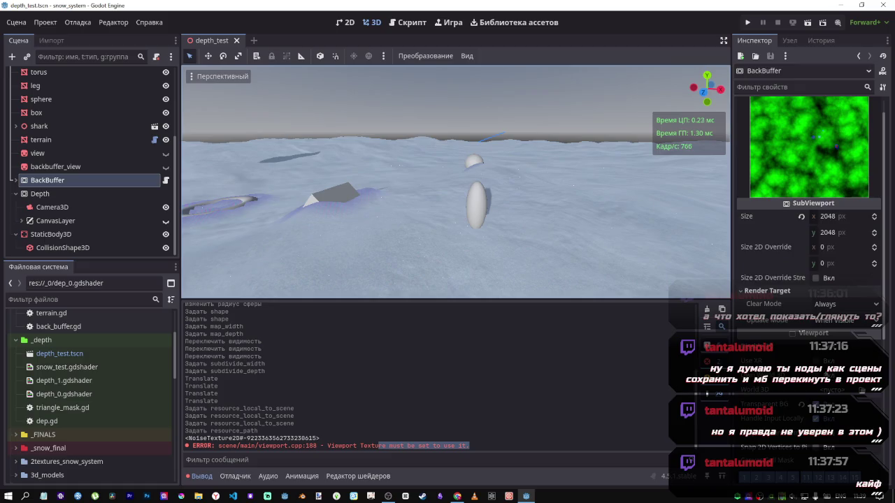
pyautogui.click(17, 180)
pyautogui.click(43, 194)
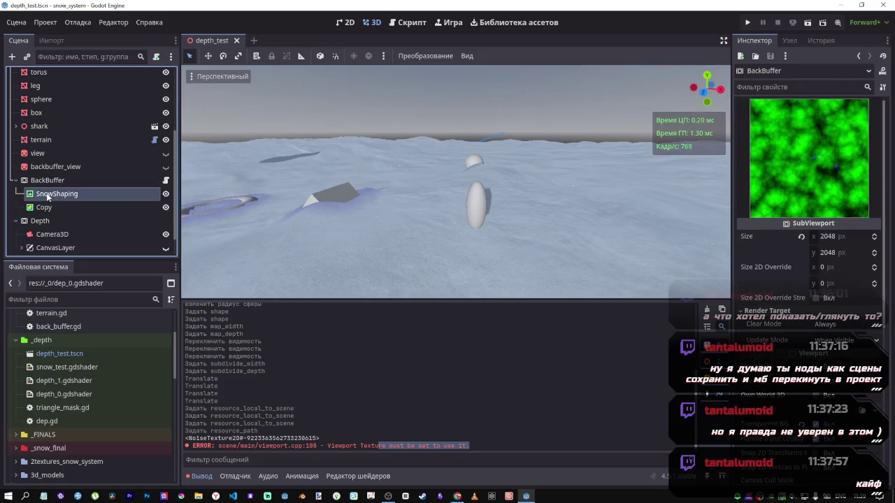
pyautogui.click(45, 208)
pyautogui.click(53, 180)
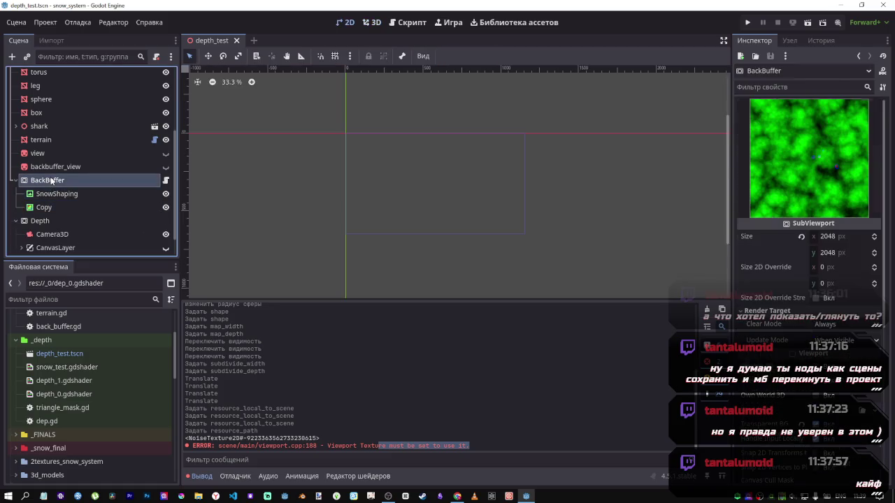
# Toggle the Transparent BG setting on the Depth viewport
pyautogui.click(373, 24)
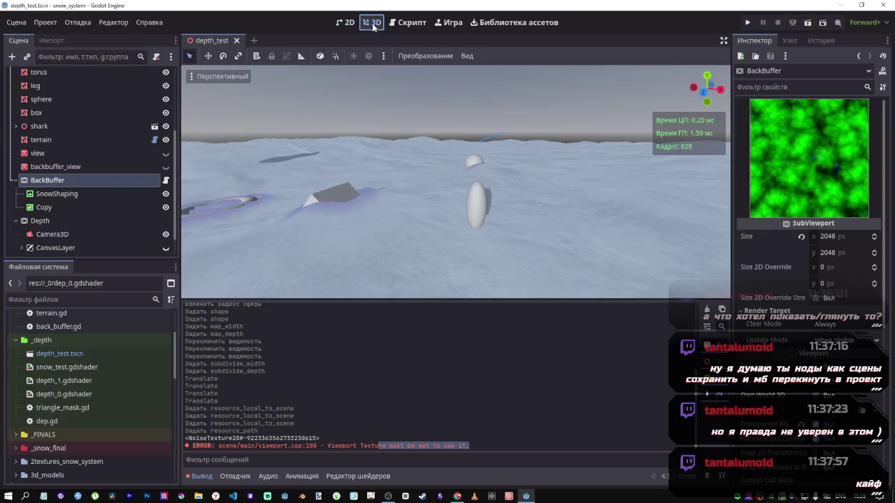
pyautogui.click(15, 180)
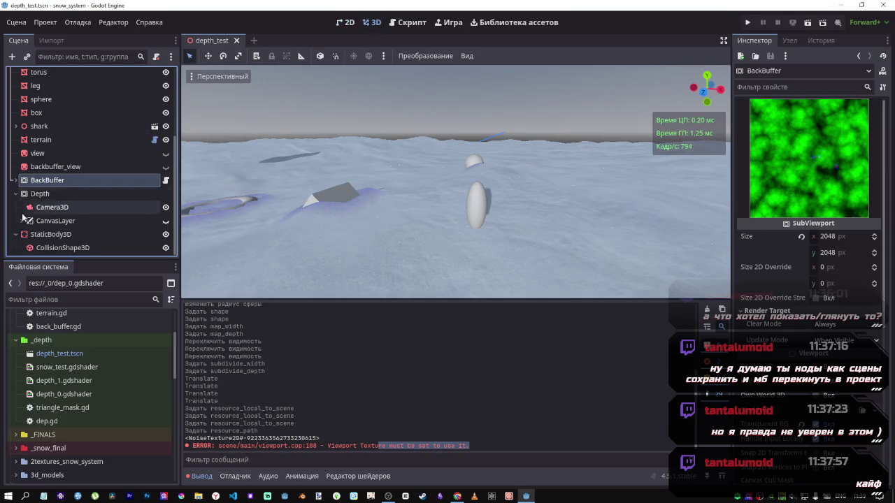
pyautogui.click(35, 194)
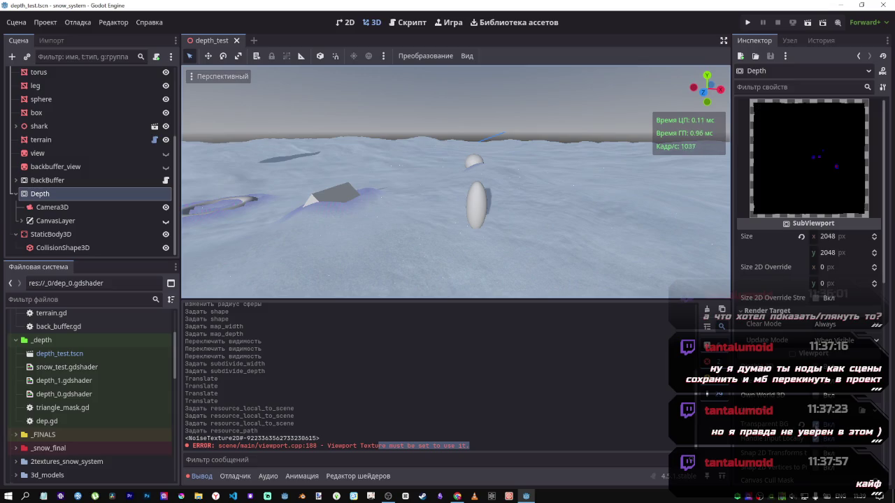
pyautogui.click(814, 423)
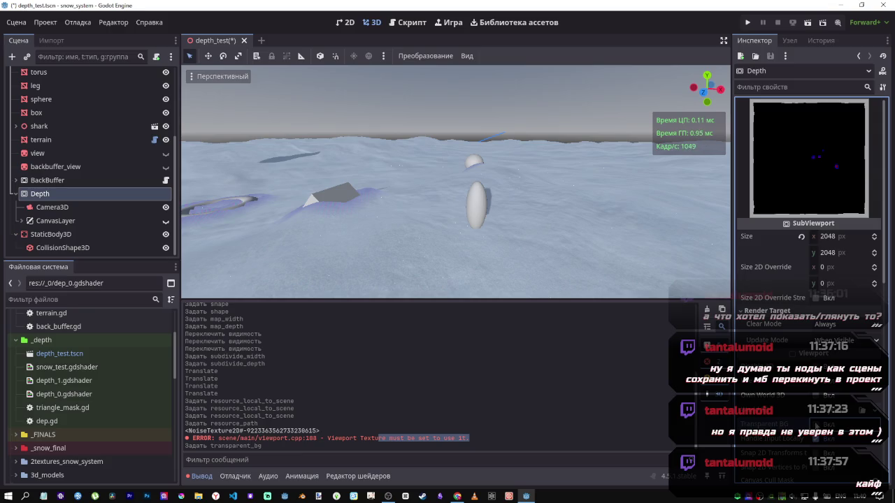
# Toggle the Depth viewport's Transparent BG repeatedly to compare the result
pyautogui.click(814, 423)
pyautogui.click(815, 423)
pyautogui.click(815, 423)
pyautogui.click(815, 423)
pyautogui.click(815, 423)
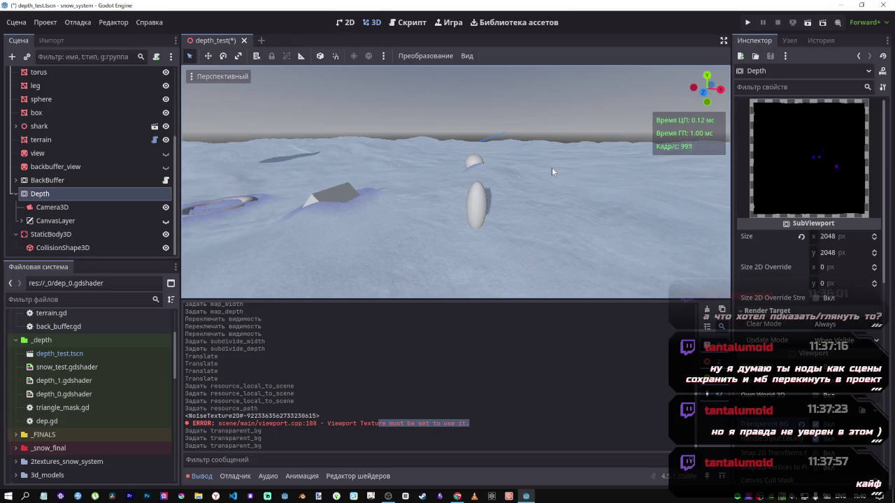
# Save and reload the depth_test scene, clearing the Output log in between
pyautogui.click(19, 22)
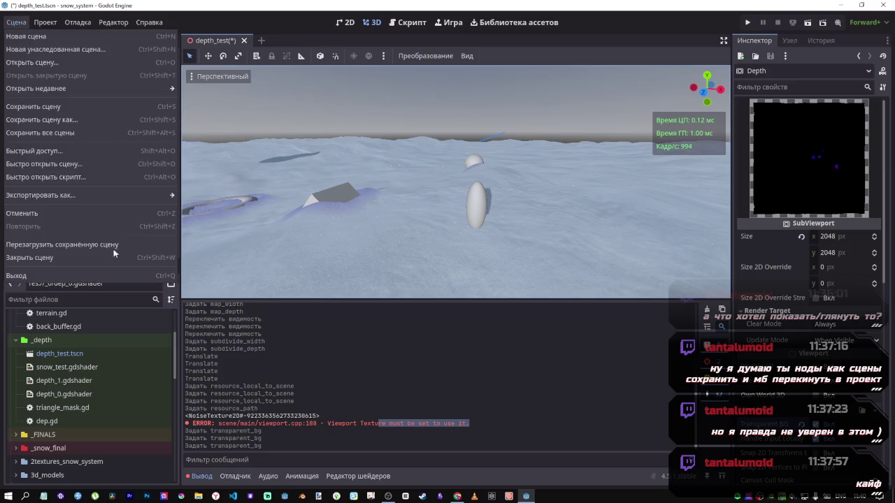
pyautogui.click(78, 248)
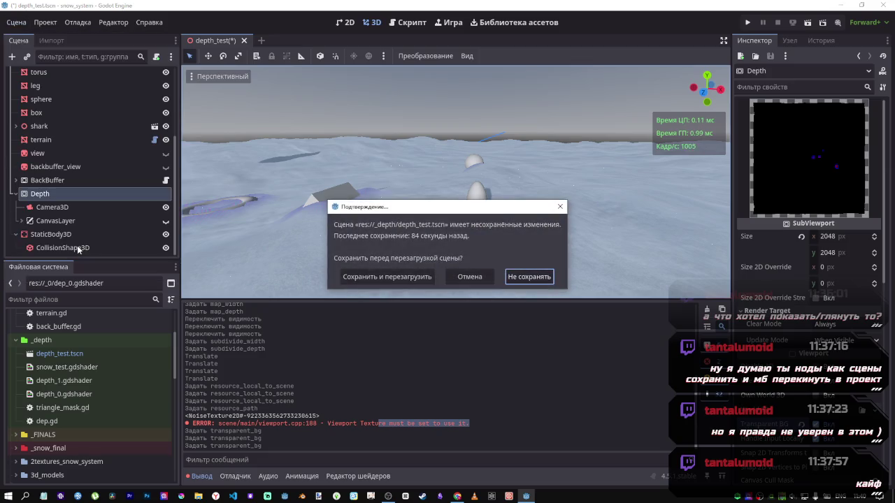
pyautogui.click(369, 273)
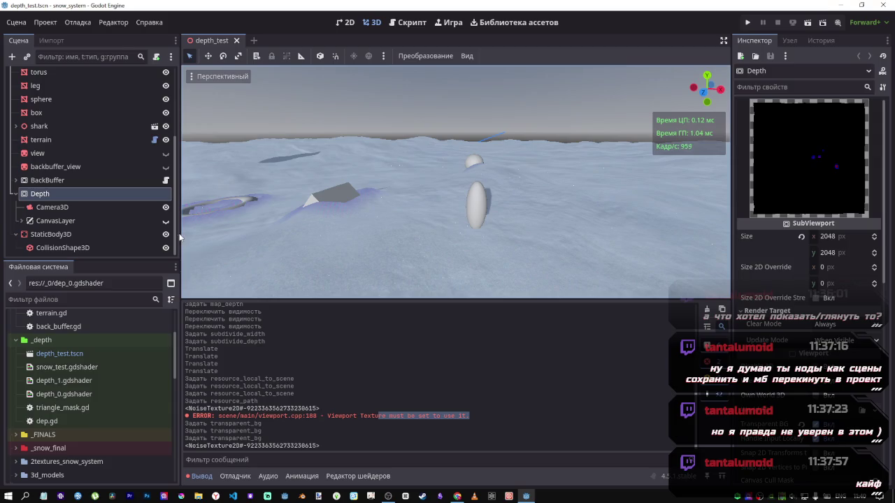
pyautogui.click(707, 310)
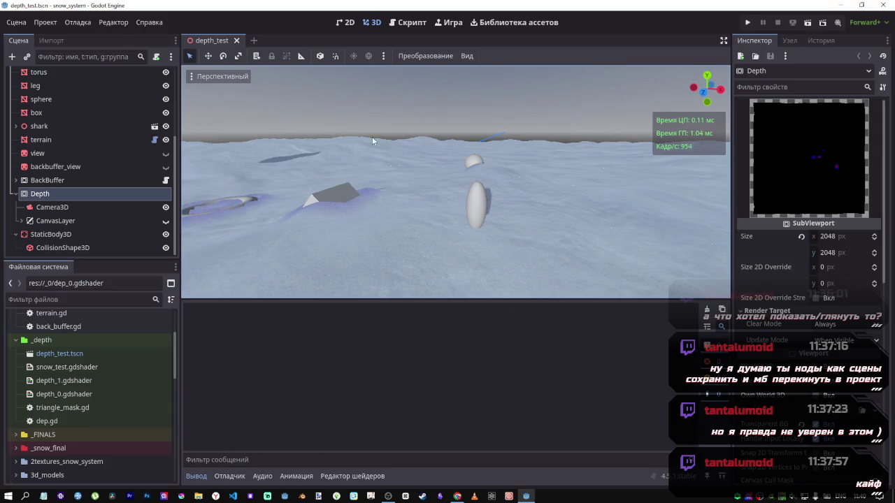
pyautogui.click(16, 21)
pyautogui.click(53, 245)
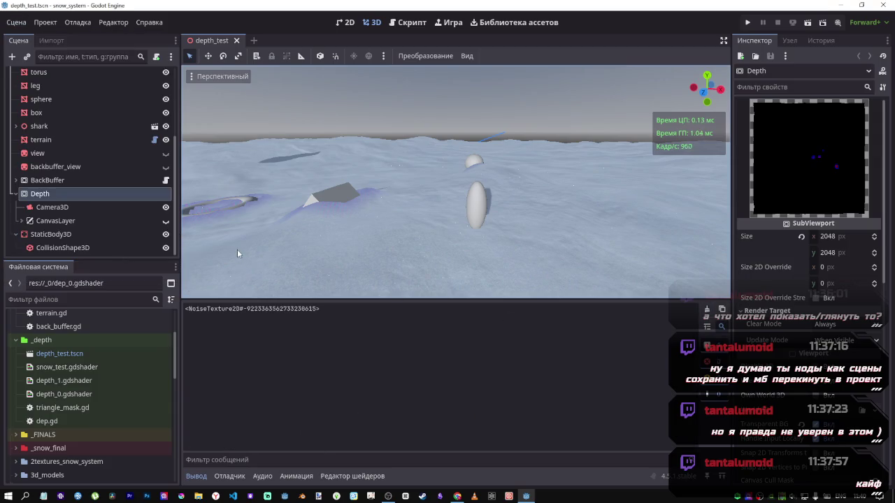
pyautogui.moveTo(218, 308); pyautogui.dragTo(269, 309)
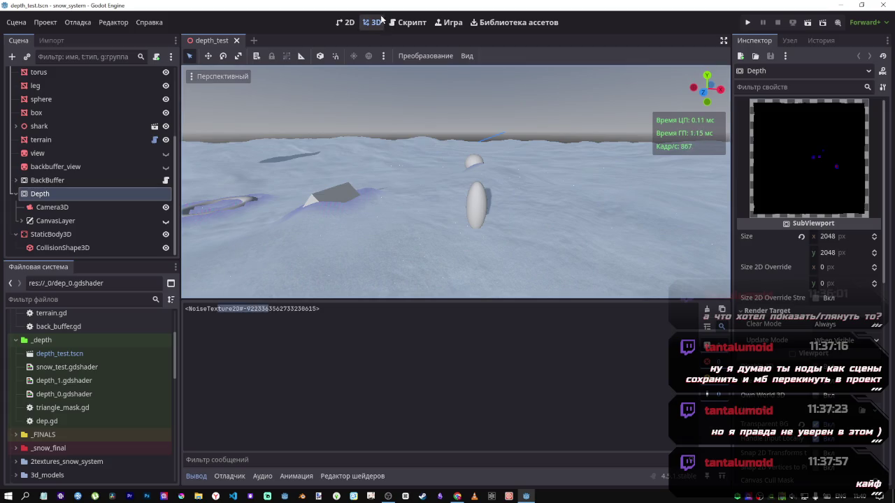
# Open dep.gd in the Script editor and search it for 'print'
pyautogui.click(409, 22)
pyautogui.click(222, 105)
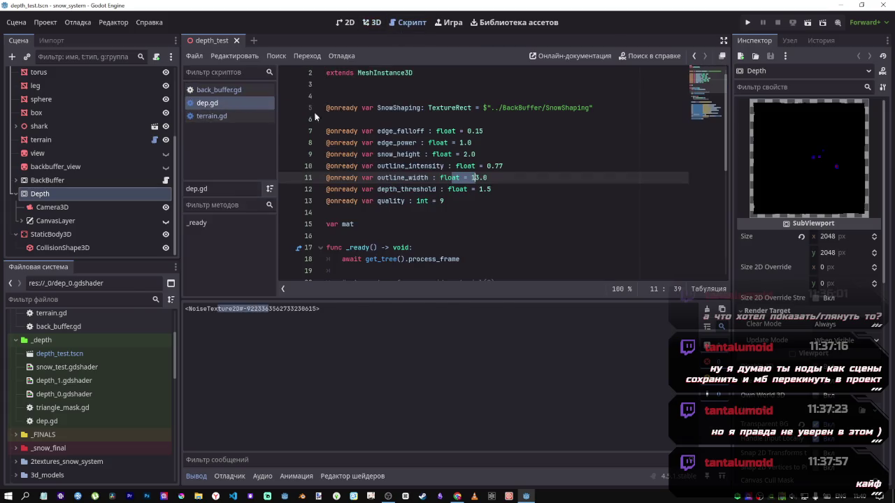
pyautogui.scroll(-4, 484, 212)
pyautogui.hotkey('ctrl', 'f')
pyautogui.write('print')
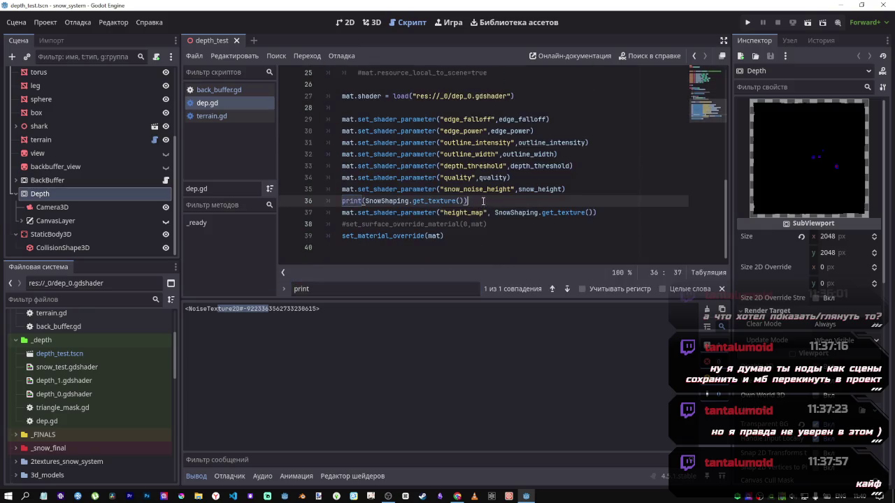
# Delete the print debug line 36 from dep.gd, save the script, and return to 3D
pyautogui.moveTo(468, 201); pyautogui.dragTo(313, 204)
pyautogui.press('BackSpace')
pyautogui.hotkey('ctrl', 's')
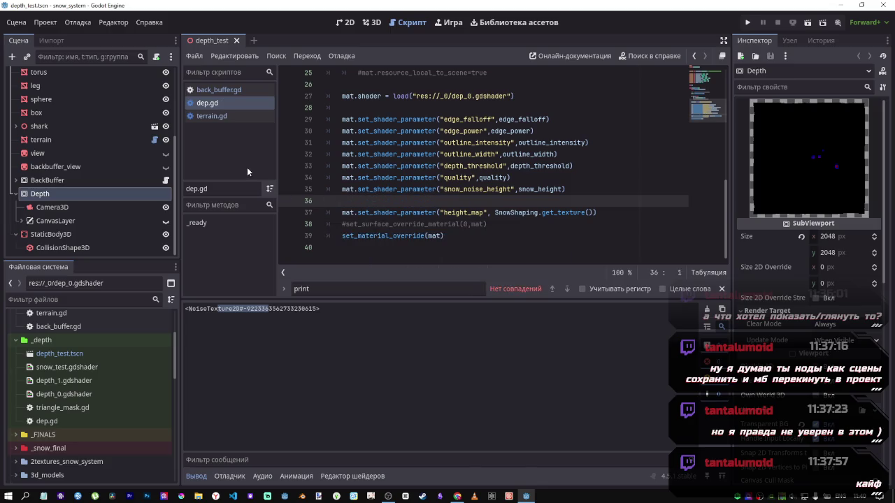
pyautogui.click(720, 289)
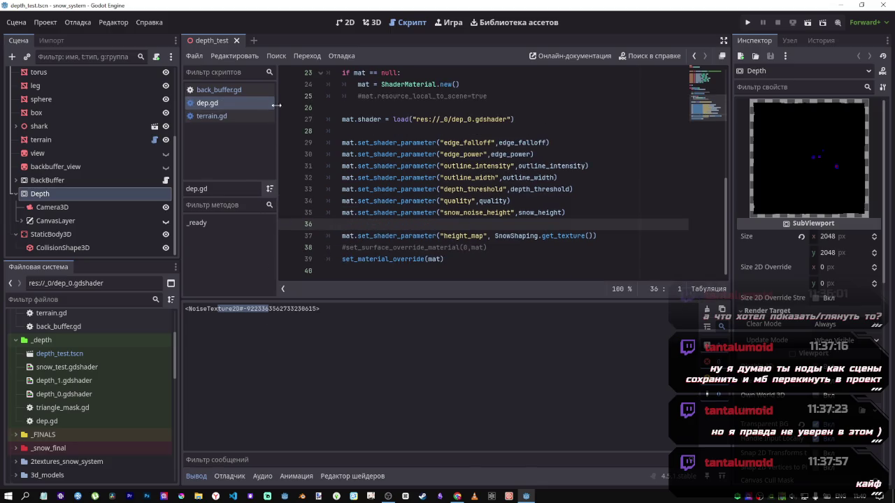
pyautogui.click(366, 25)
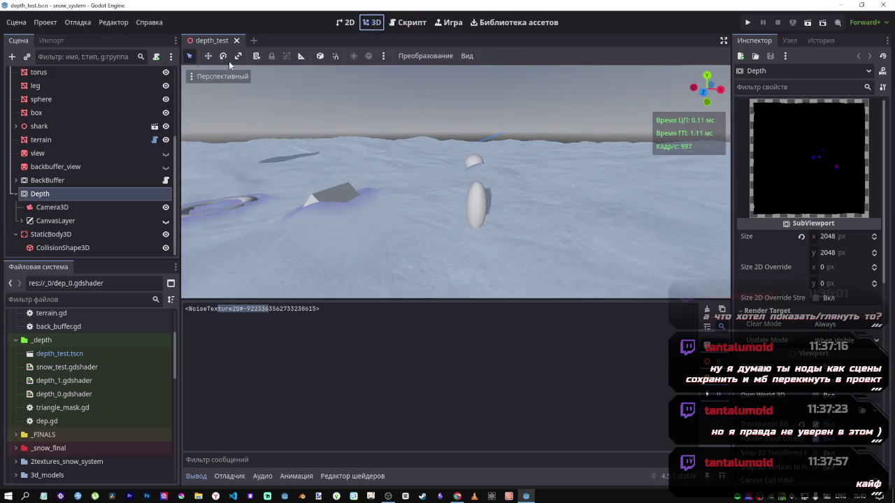
# Select the terrain and expand its snow material's Resource settings
pyautogui.click(31, 180)
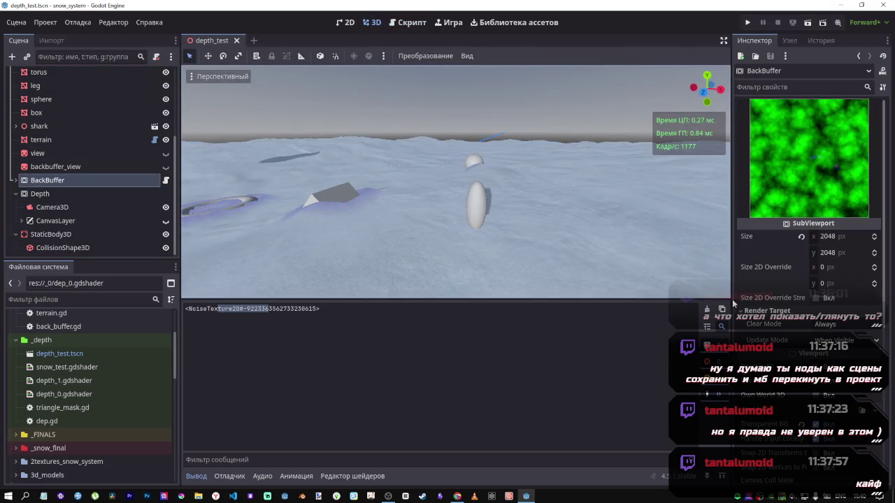
pyautogui.scroll(5, 35, 171)
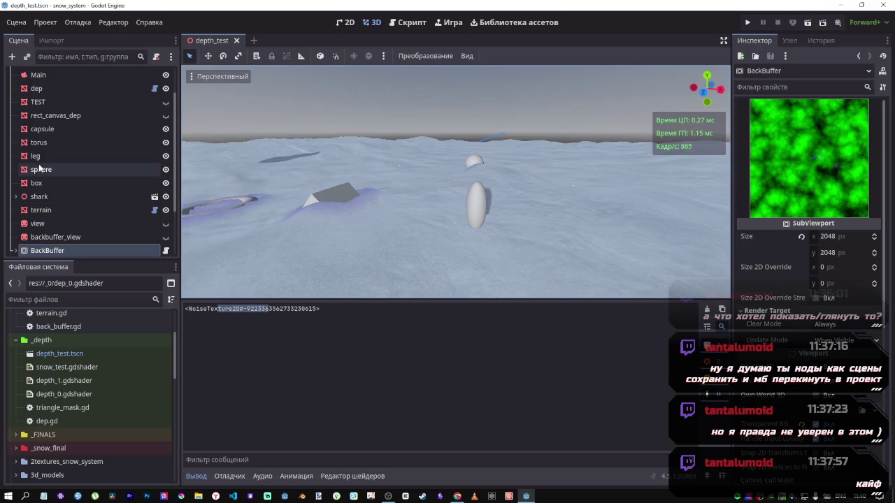
pyautogui.scroll(2, 40, 167)
pyautogui.click(40, 233)
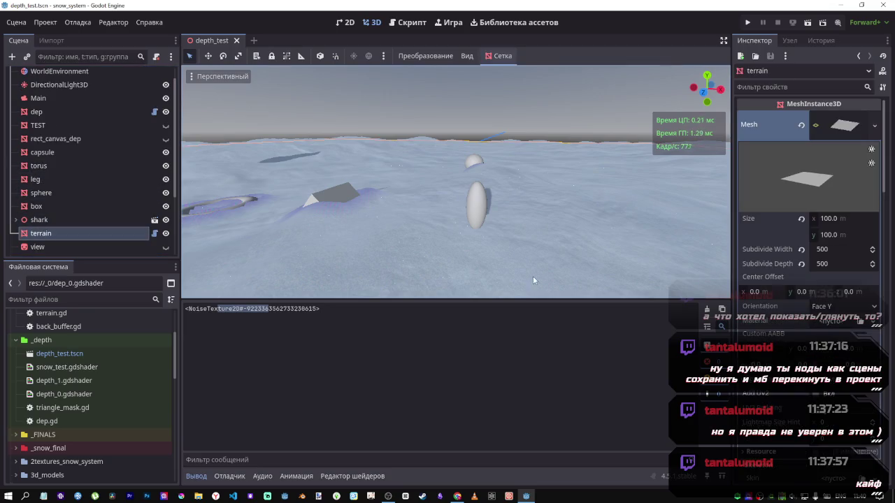
pyautogui.scroll(-8, 759, 248)
pyautogui.scroll(-10, 792, 325)
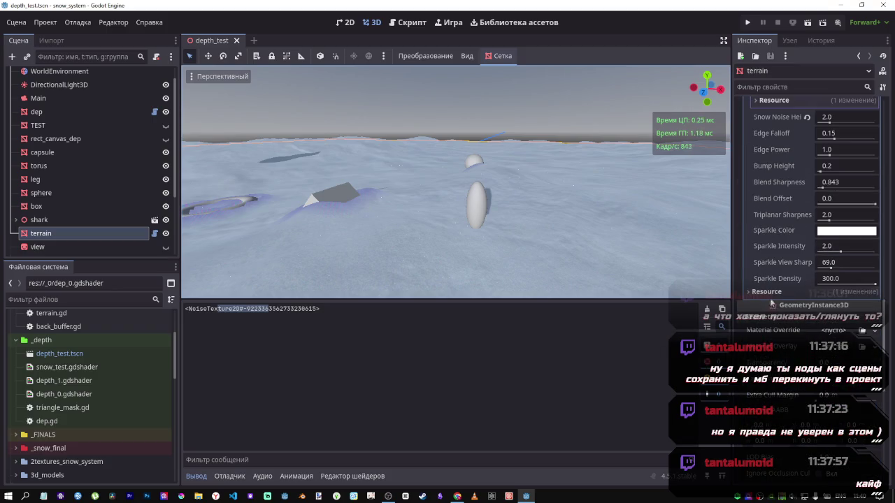
pyautogui.click(773, 292)
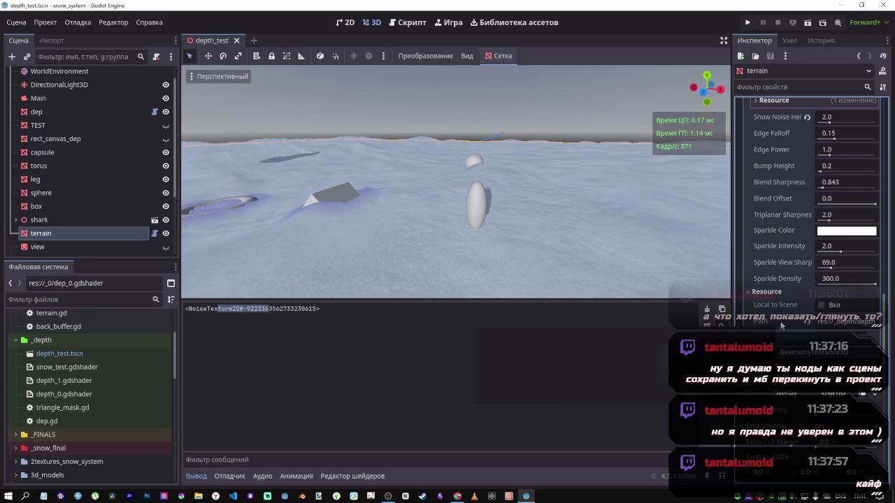
# Clear the snow material's resource Path and save the scene
pyautogui.click(853, 321)
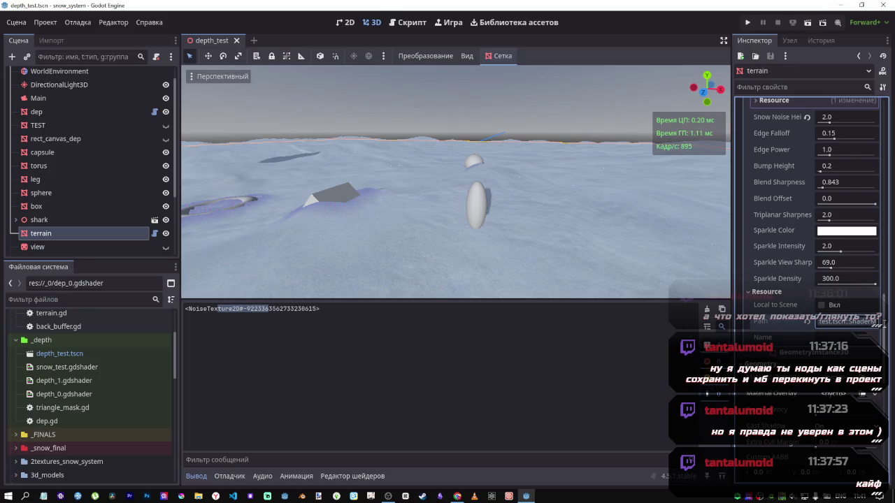
pyautogui.press('End')
pyautogui.hotkey('ctrl', 'a')
pyautogui.press('BackSpace')
pyautogui.click(781, 297)
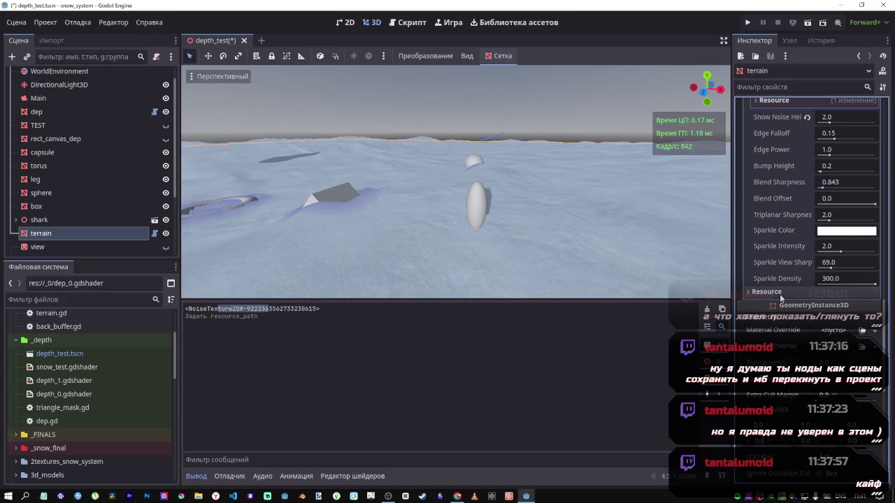
pyautogui.hotkey('ctrl', 's')
# Reapply the resource path change, then save and reload the depth_test scene
pyautogui.click(788, 291)
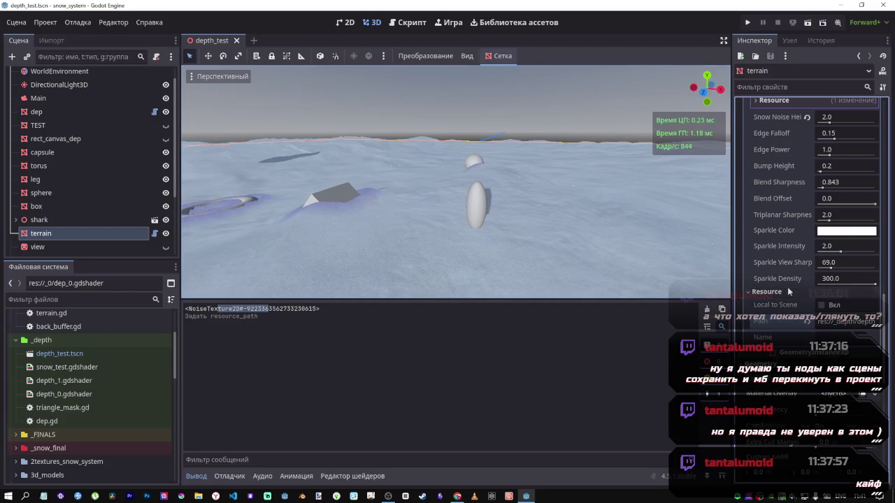
pyautogui.click(807, 322)
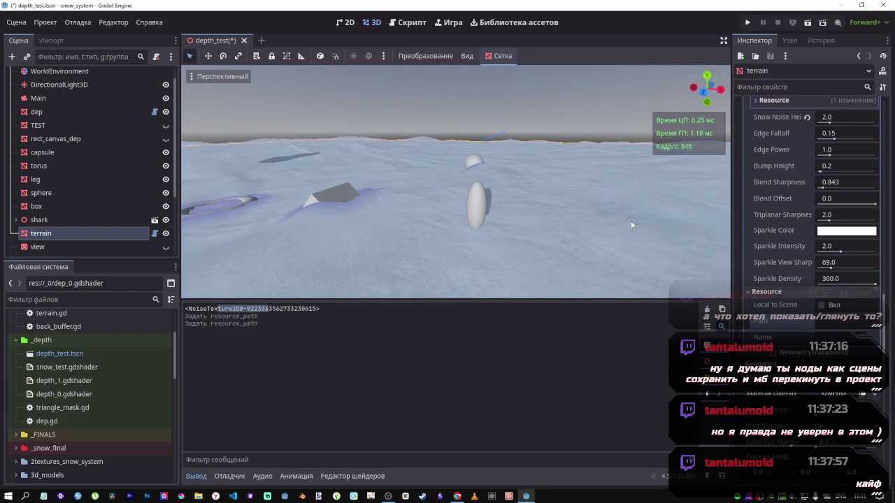
pyautogui.click(14, 22)
pyautogui.click(42, 243)
pyautogui.click(383, 276)
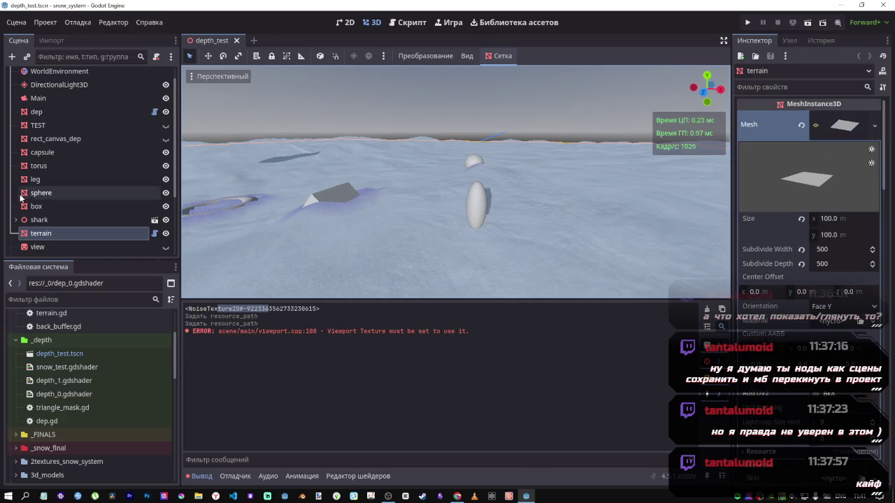
# Select the viewport texture error text and return to the terrain's shader parameters
pyautogui.moveTo(328, 332); pyautogui.dragTo(397, 337)
pyautogui.moveTo(474, 336); pyautogui.dragTo(493, 335)
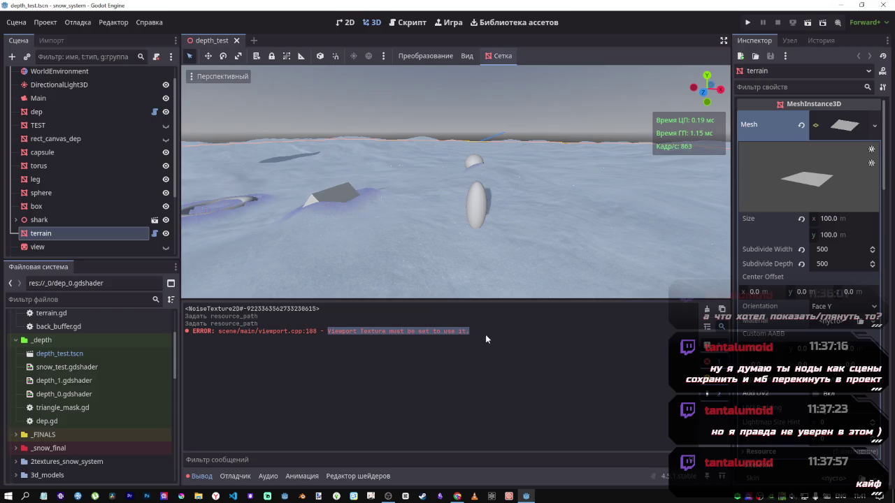
pyautogui.click(62, 221)
pyautogui.click(62, 234)
pyautogui.scroll(-5, 808, 224)
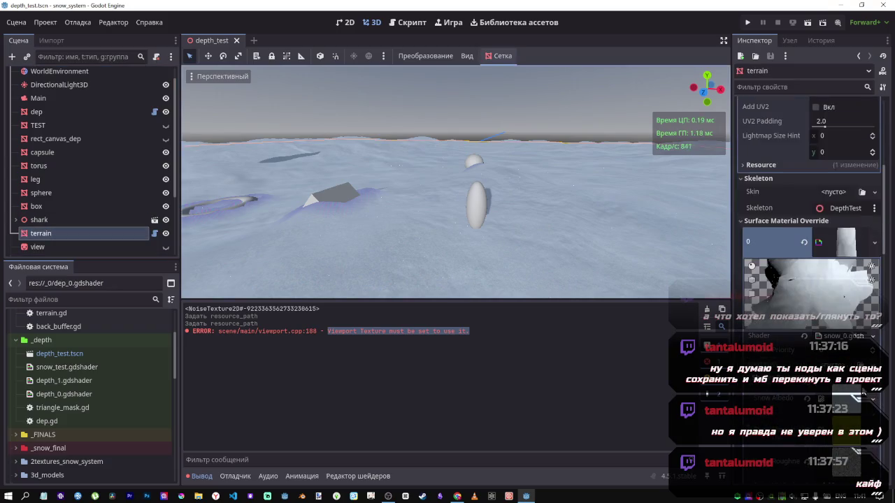
pyautogui.scroll(-3, 746, 357)
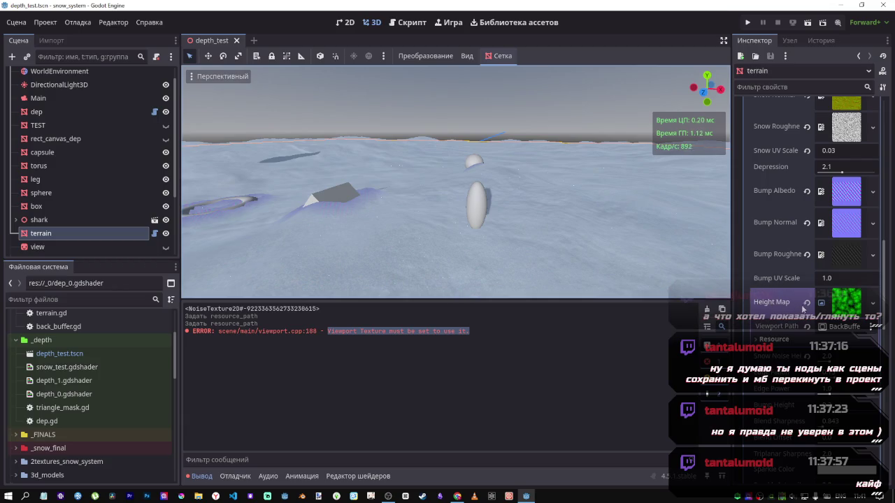
# Reset the terrain's Height Map and resource path, then save and reload the scene
pyautogui.click(805, 303)
pyautogui.click(807, 325)
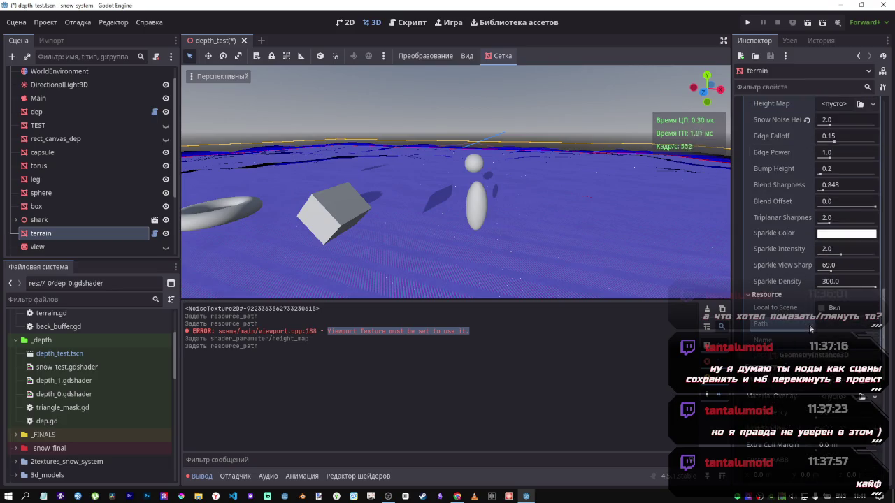
pyautogui.click(804, 325)
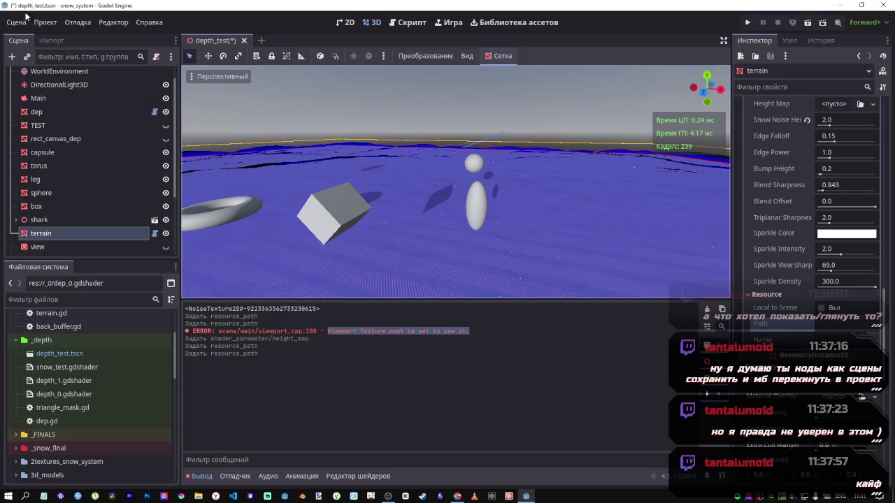
pyautogui.click(16, 21)
pyautogui.click(70, 245)
pyautogui.click(364, 272)
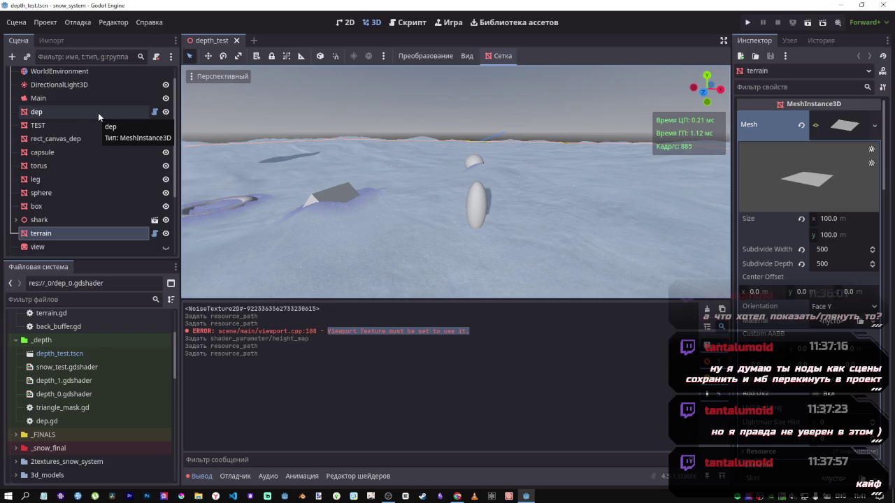
pyautogui.click(98, 112)
# Inspect the dep node's PlaneMesh settings in the Inspector
pyautogui.scroll(-5, 794, 268)
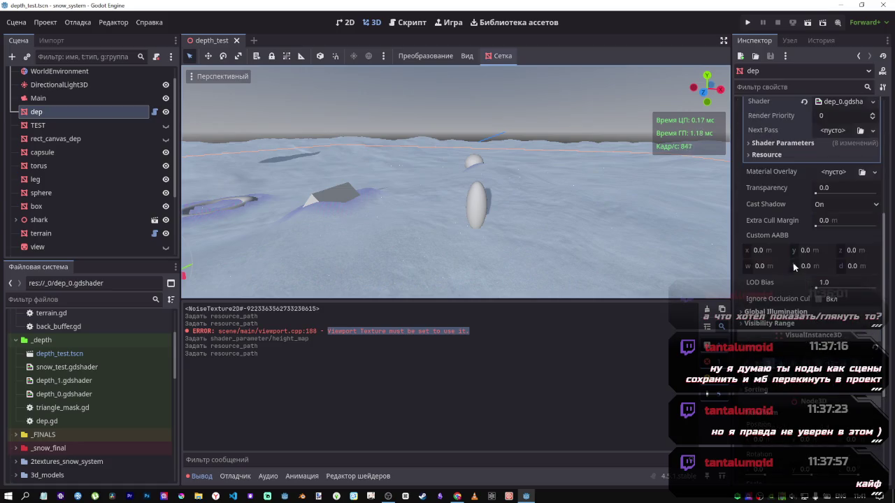
pyautogui.scroll(3, 794, 268)
pyautogui.scroll(2, 819, 207)
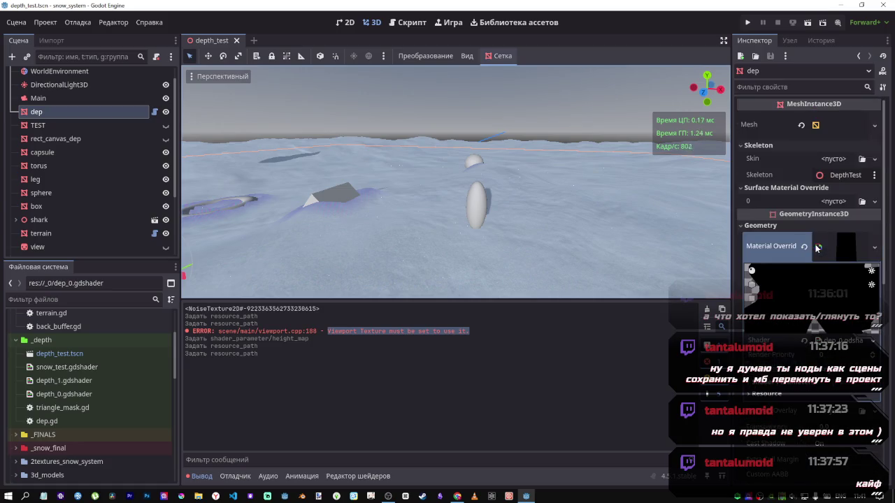
pyautogui.click(775, 225)
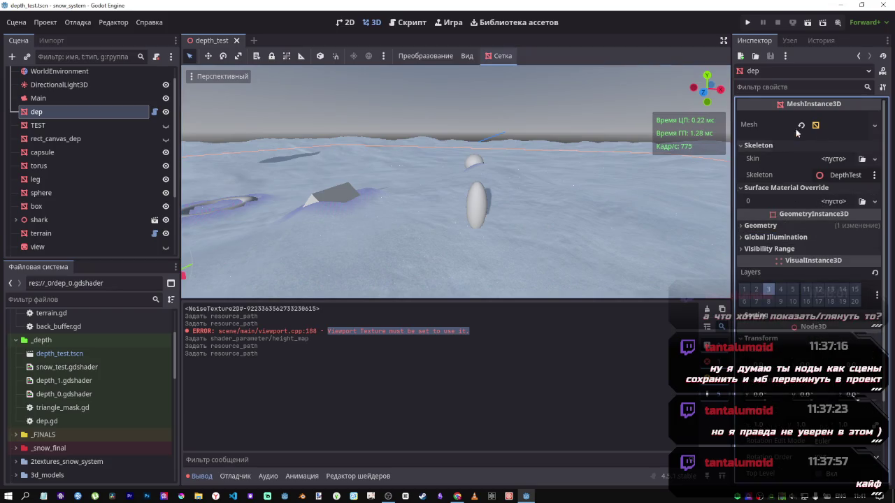
pyautogui.click(825, 126)
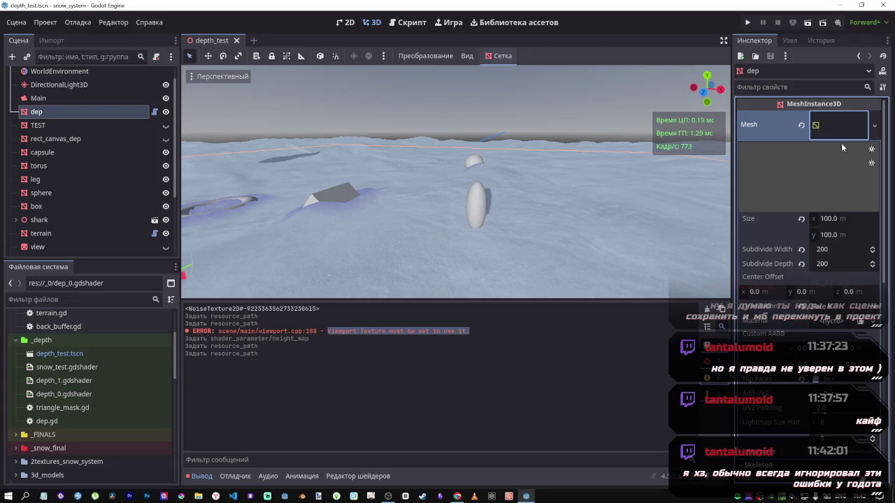
pyautogui.scroll(-3, 761, 383)
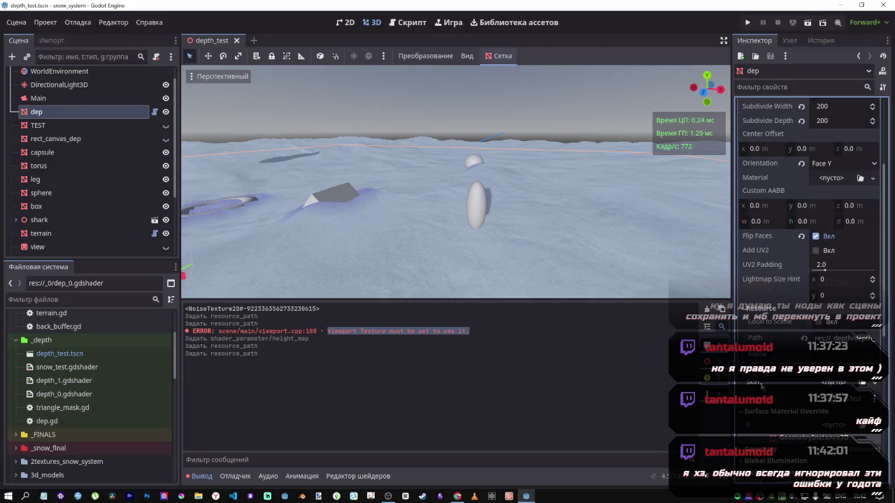
pyautogui.scroll(5, 766, 313)
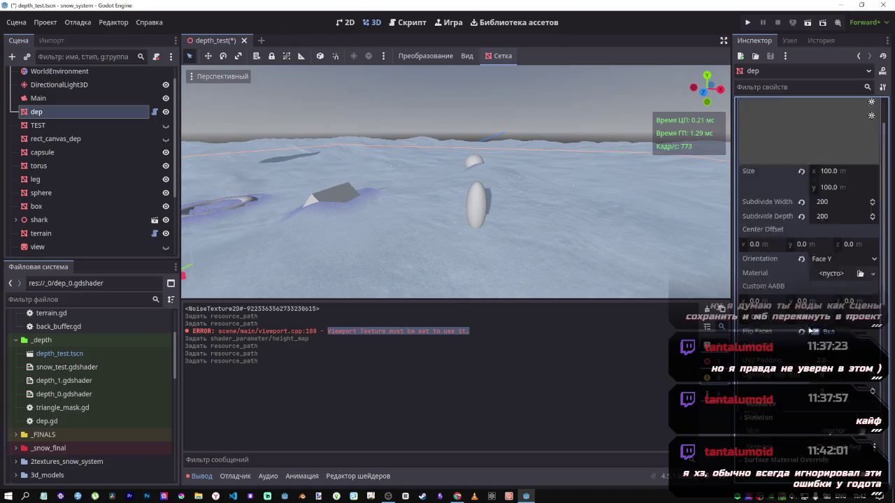
pyautogui.click(821, 125)
# Save and reload the scene, clear the Output log, and preview dep's material override
pyautogui.hotkey('ctrl', 's')
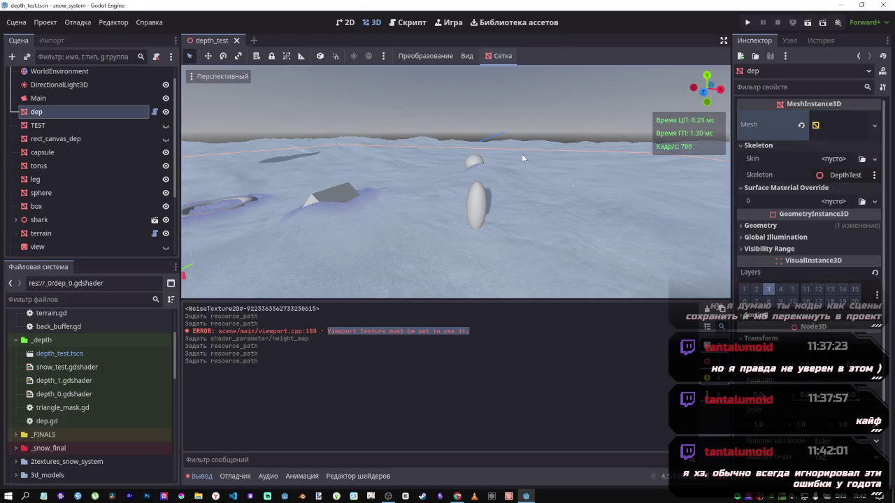
pyautogui.click(16, 22)
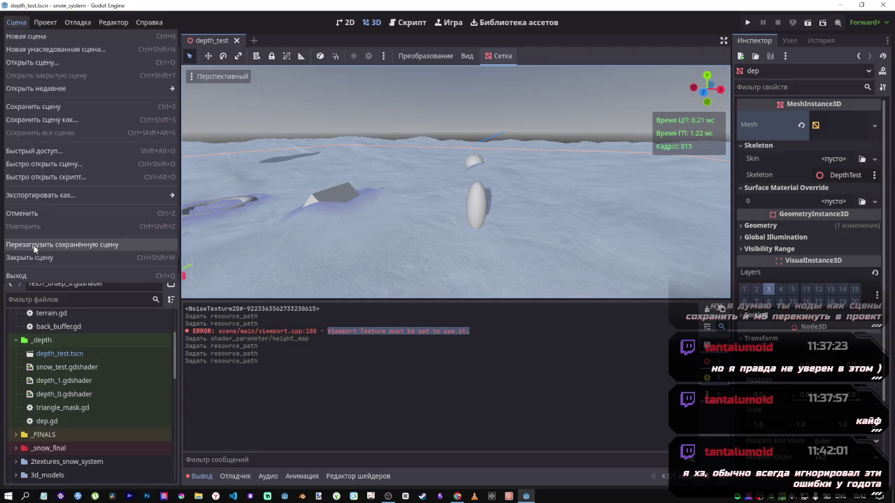
pyautogui.click(32, 244)
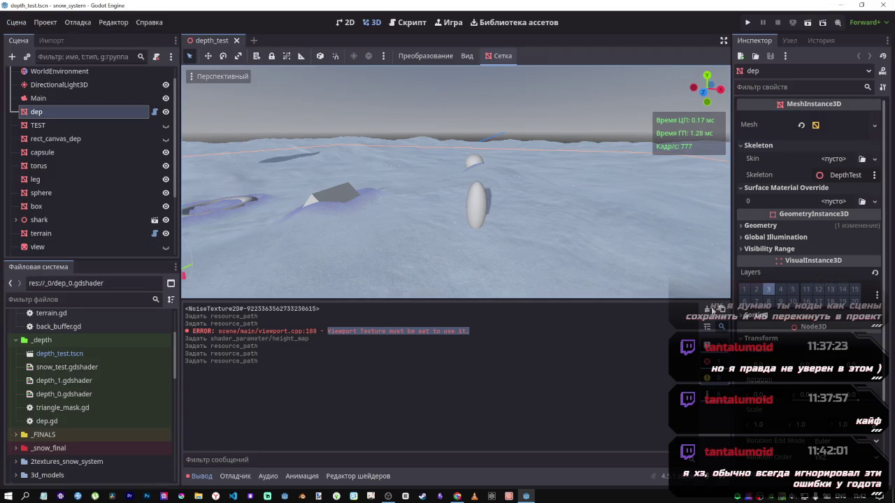
pyautogui.click(707, 308)
pyautogui.click(16, 22)
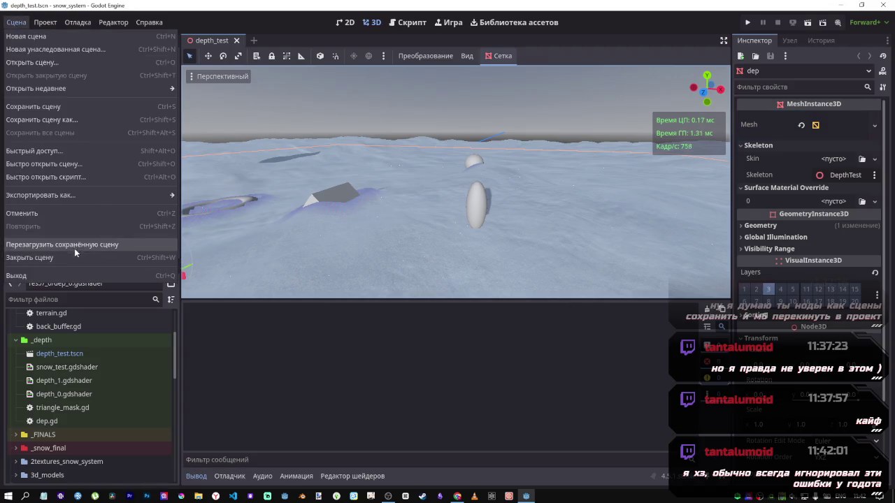
pyautogui.click(74, 245)
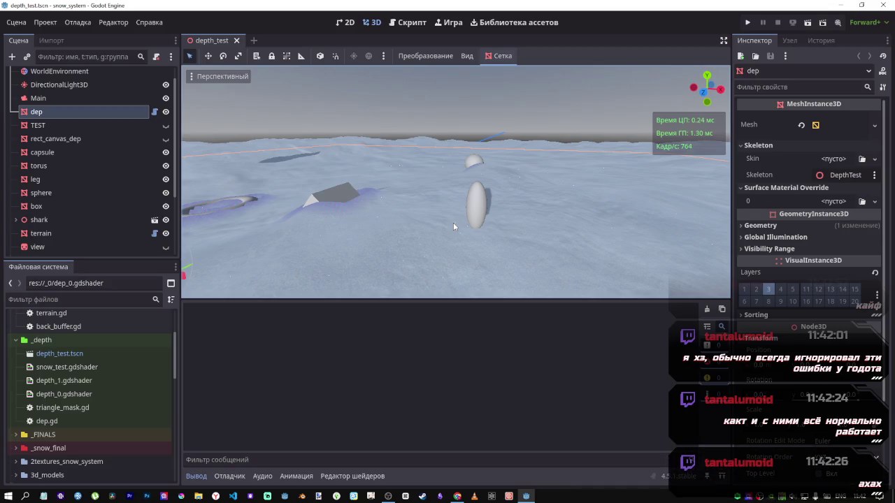
pyautogui.click(769, 226)
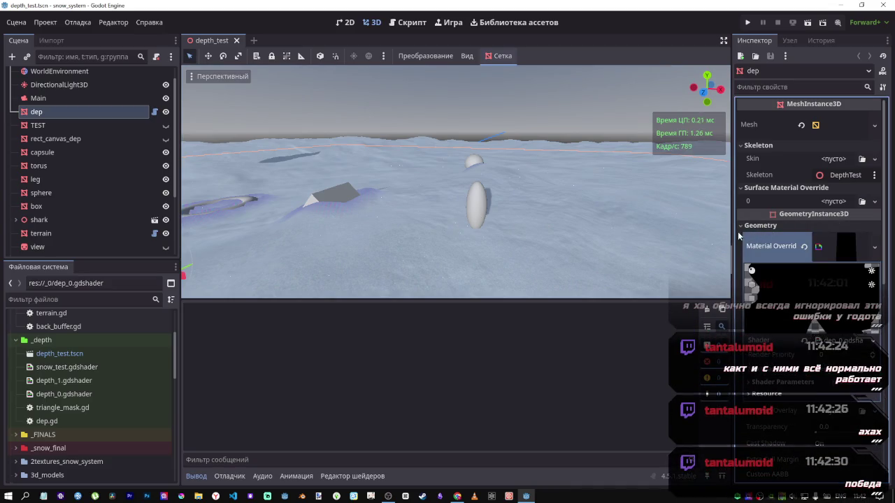
pyautogui.click(845, 244)
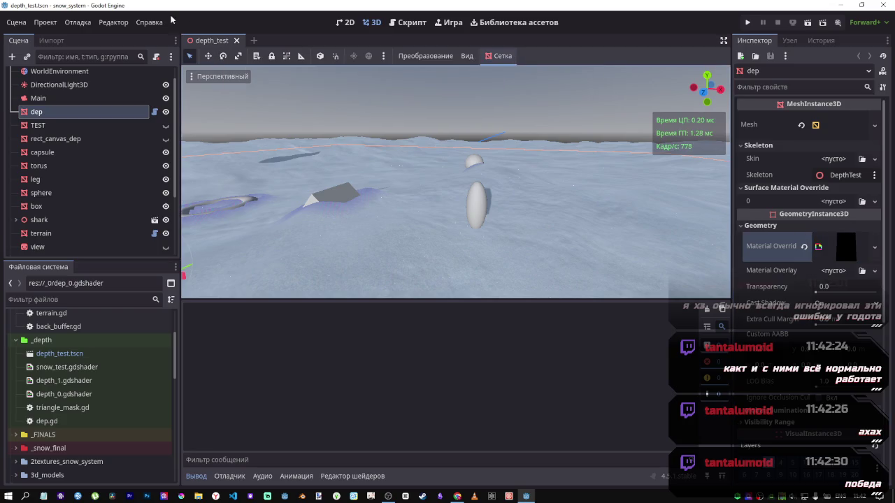
# Sink the leg capsule lower into the snow and save the scene
pyautogui.moveTo(333, 135); pyautogui.dragTo(340, 162)
pyautogui.click(464, 140)
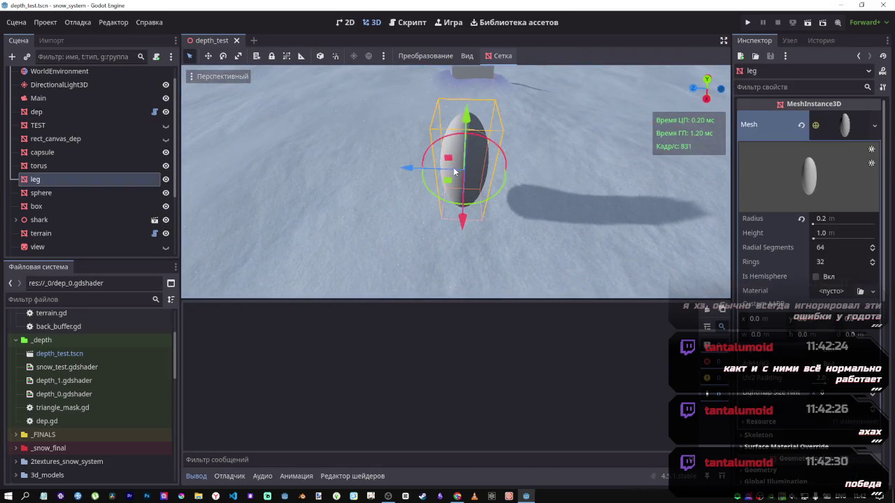
pyautogui.moveTo(466, 131)
pyautogui.mouseDown()
pyautogui.moveTo(471, 238)
pyautogui.moveTo(463, 213)
pyautogui.mouseUp()
pyautogui.scroll(3, 426, 265)
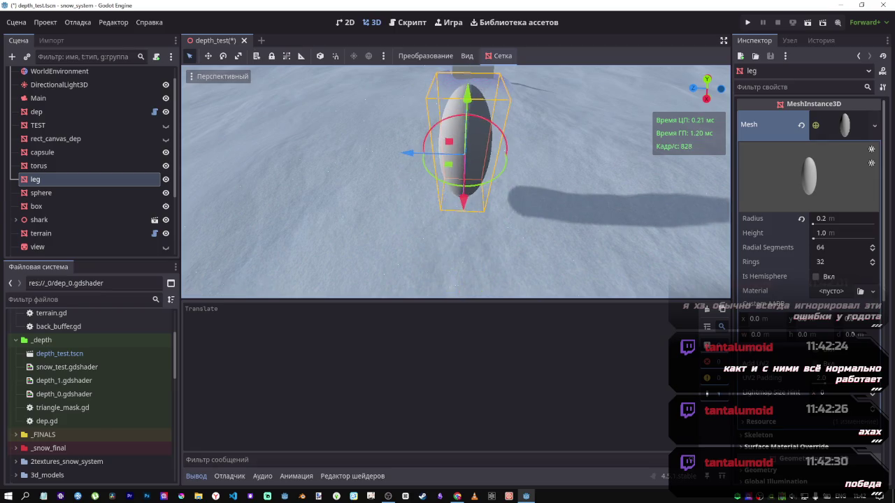
pyautogui.moveTo(566, 265); pyautogui.dragTo(421, 265)
pyautogui.hotkey('ctrl', 's')
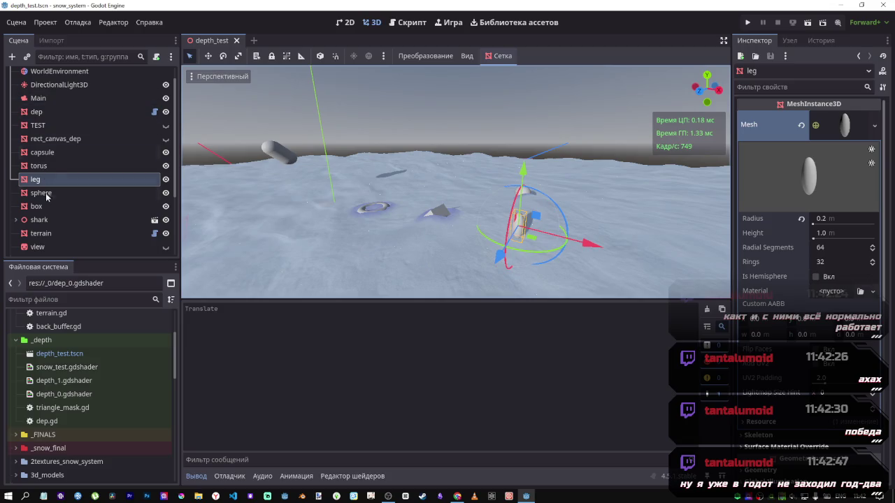
# Open Add Child Node on DepthTest, cancel it, and browse the _depth folder
pyautogui.scroll(2, 84, 153)
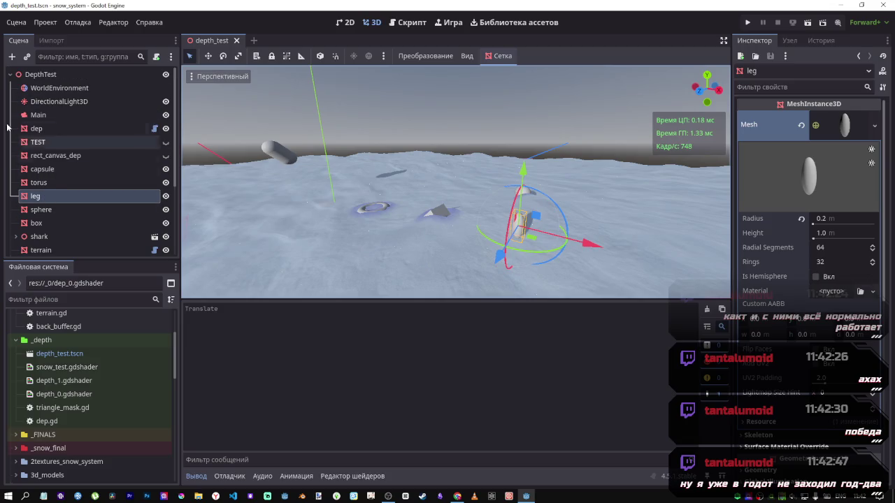
pyautogui.rightClick(51, 75)
pyautogui.click(61, 83)
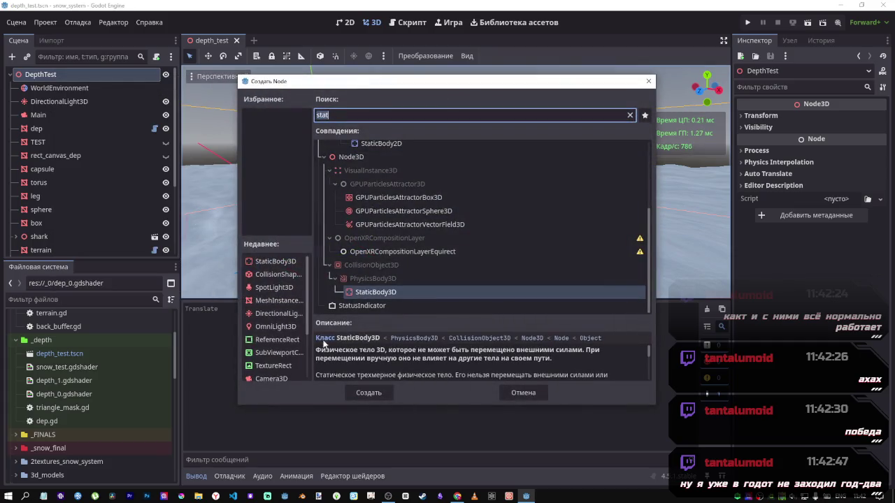
pyautogui.click(520, 393)
pyautogui.click(31, 340)
pyautogui.scroll(-5, 32, 370)
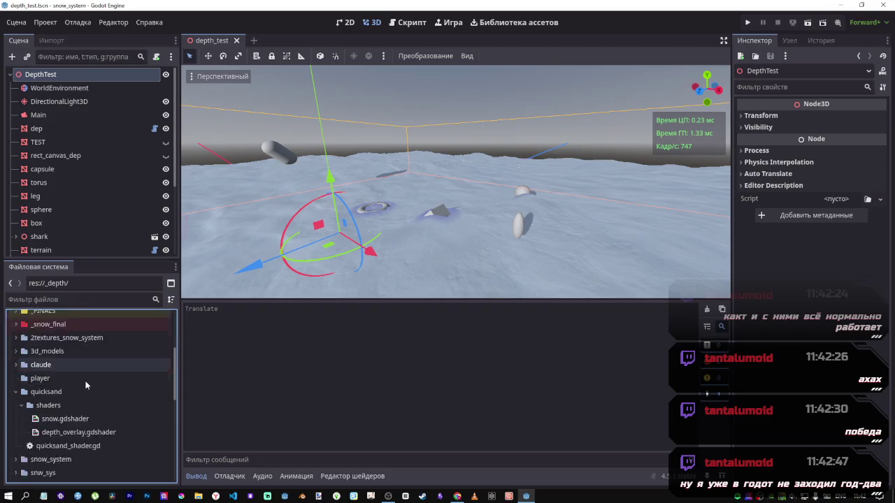
pyautogui.scroll(5, 32, 369)
# Collapse the snow_system and quicksand folders in the FileSystem panel
pyautogui.click(15, 397)
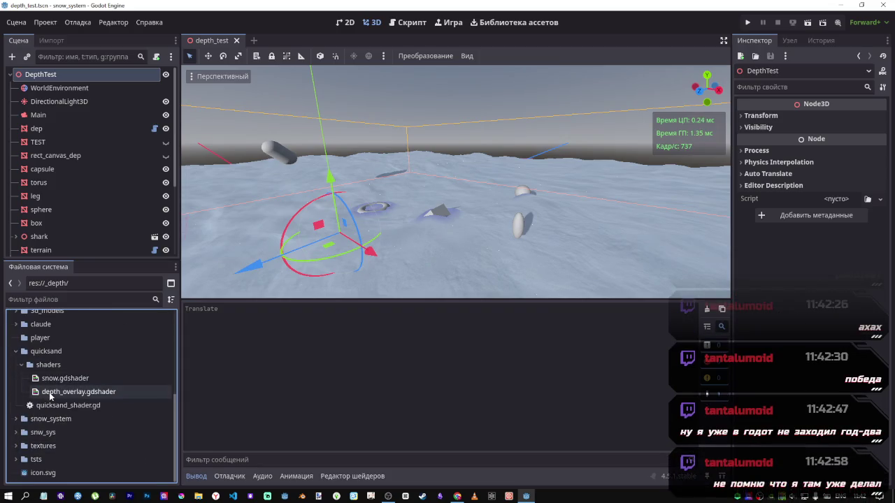
pyautogui.scroll(2, 16, 359)
pyautogui.click(15, 405)
pyautogui.scroll(4, 51, 400)
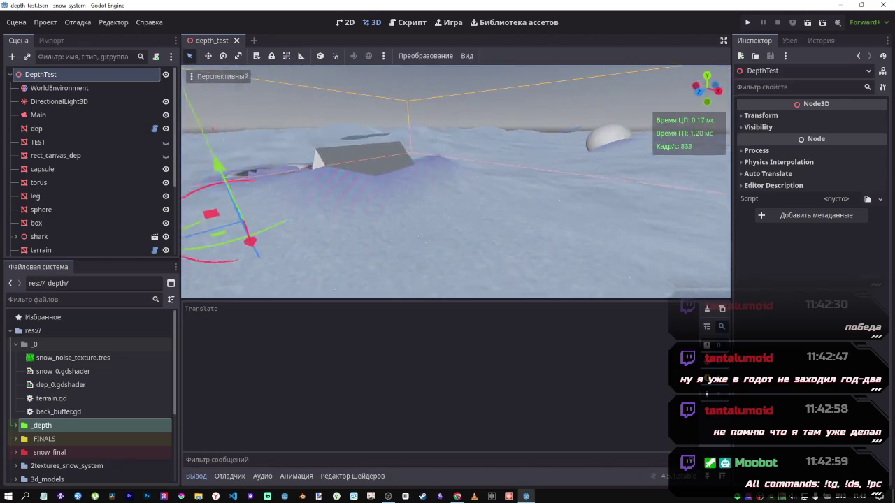
# Slide the box across the snow, undoing its accidental rotation and raising it
pyautogui.click(491, 207)
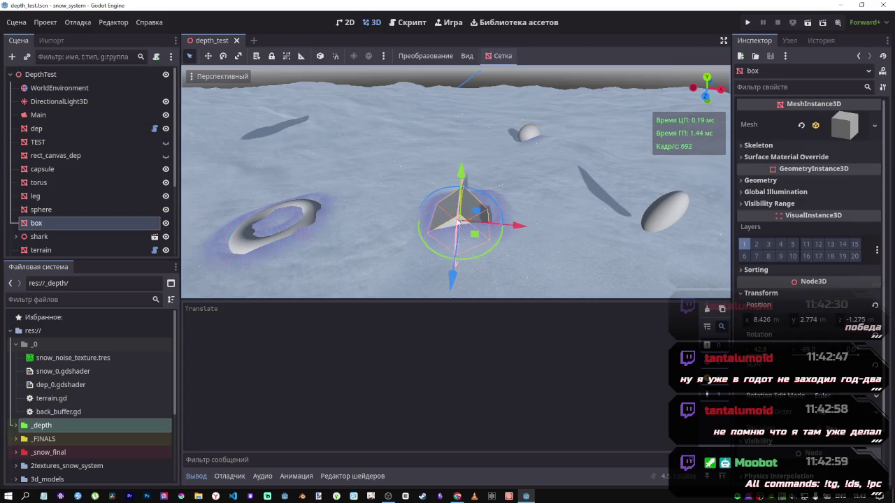
pyautogui.moveTo(475, 234)
pyautogui.mouseDown()
pyautogui.moveTo(391, 223)
pyautogui.moveTo(410, 183)
pyautogui.moveTo(455, 186)
pyautogui.moveTo(502, 209)
pyautogui.moveTo(551, 188)
pyautogui.moveTo(548, 180)
pyautogui.mouseUp()
pyautogui.hotkey('ctrl', 'z')
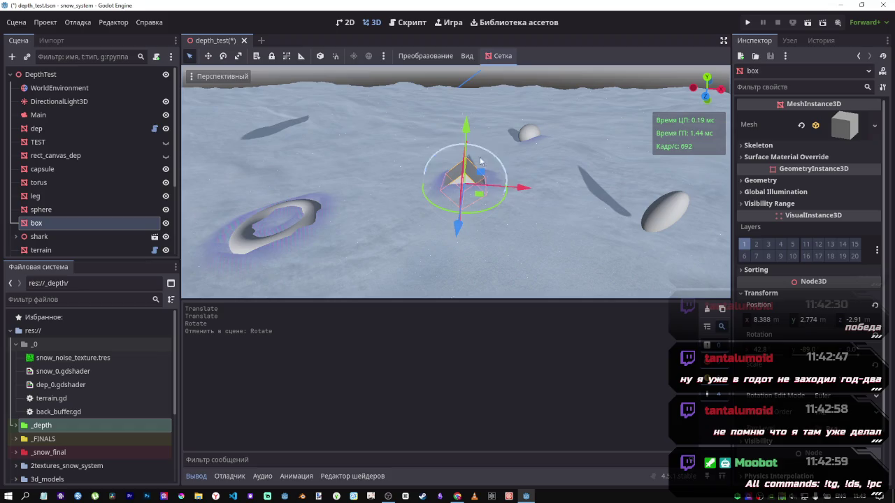
pyautogui.moveTo(466, 129)
pyautogui.mouseDown()
pyautogui.moveTo(468, 117)
pyautogui.moveTo(462, 137)
pyautogui.mouseUp()
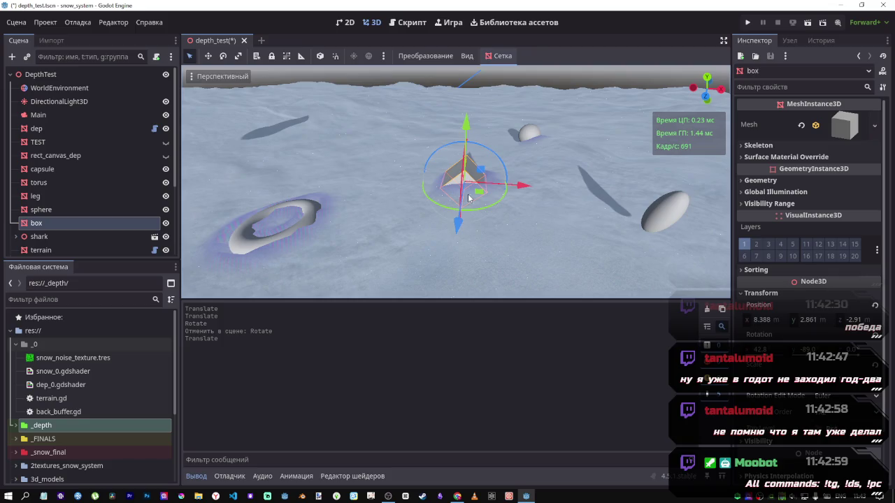
pyautogui.moveTo(466, 183); pyautogui.dragTo(467, 200)
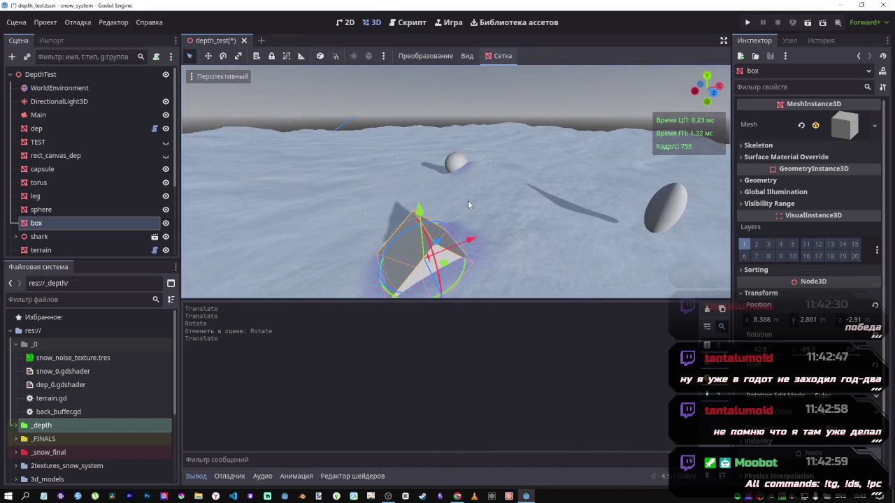
pyautogui.moveTo(467, 200); pyautogui.dragTo(478, 241)
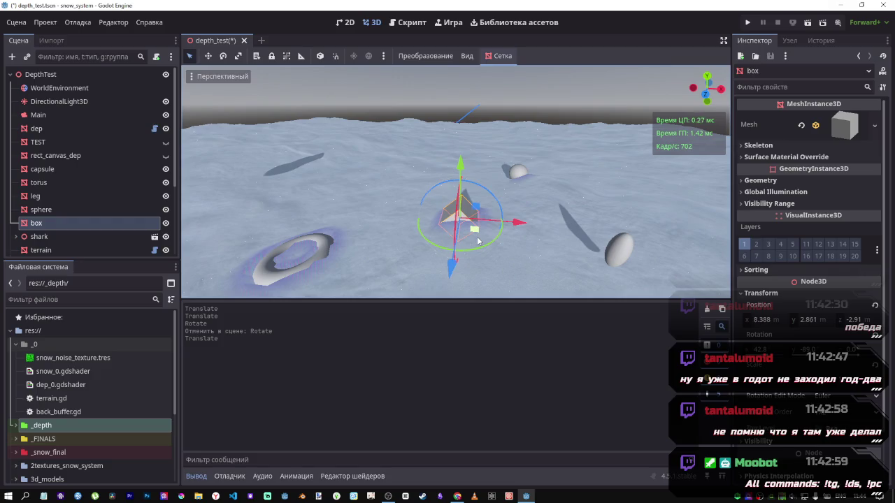
# Nudge the box down to a new spot pressed into the snow and save
pyautogui.moveTo(460, 168); pyautogui.dragTo(460, 170)
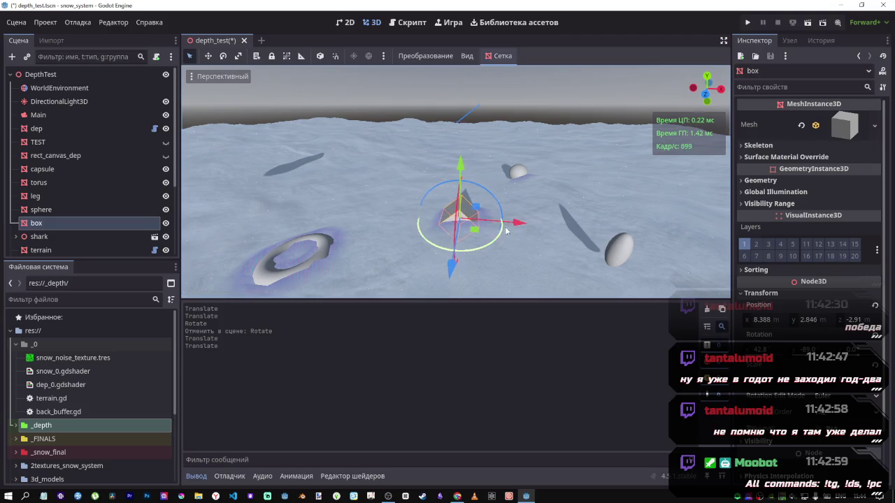
pyautogui.moveTo(474, 228)
pyautogui.mouseDown()
pyautogui.moveTo(488, 208)
pyautogui.moveTo(412, 221)
pyautogui.moveTo(423, 243)
pyautogui.mouseUp()
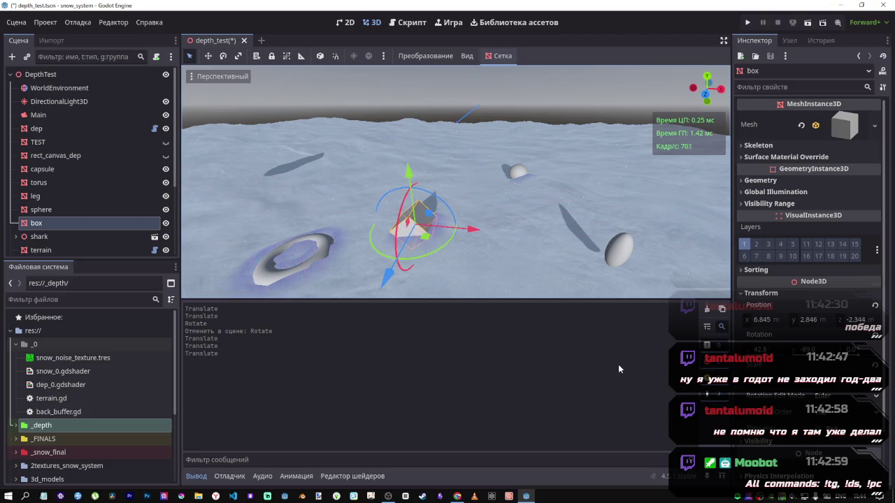
pyautogui.moveTo(471, 277)
pyautogui.mouseDown()
pyautogui.moveTo(481, 273)
pyautogui.moveTo(492, 217)
pyautogui.mouseUp()
pyautogui.hotkey('ctrl', 's')
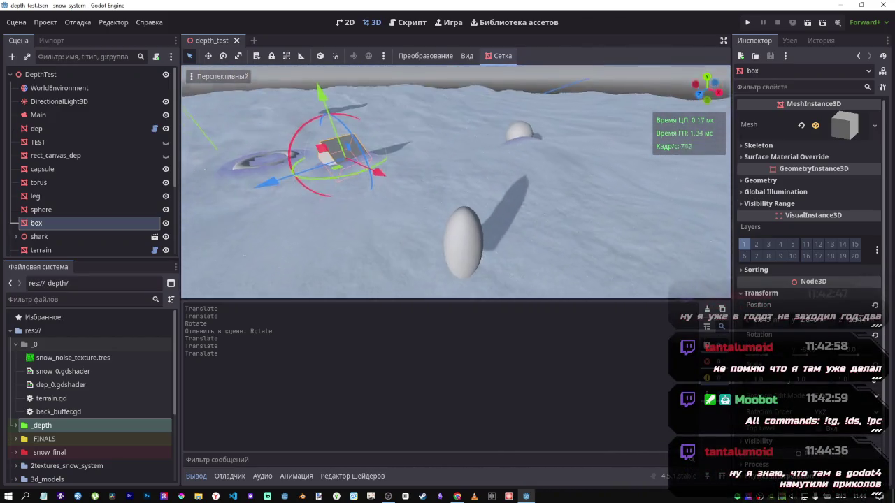
pyautogui.click(459, 232)
# Lower the leg capsule and shift it along X so it half-sinks beyond the box
pyautogui.moveTo(466, 202); pyautogui.dragTo(468, 224)
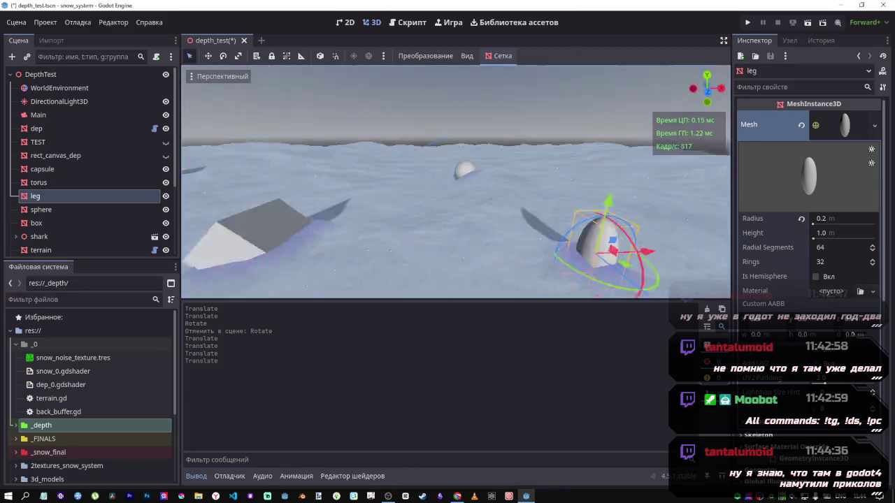
pyautogui.moveTo(445, 151); pyautogui.dragTo(445, 148)
pyautogui.moveTo(494, 200); pyautogui.dragTo(635, 194)
pyautogui.moveTo(621, 132); pyautogui.dragTo(627, 144)
pyautogui.press('f')
pyautogui.moveTo(458, 203)
pyautogui.mouseDown()
pyautogui.moveTo(522, 198)
pyautogui.moveTo(731, 224)
pyautogui.mouseUp()
pyautogui.moveTo(620, 144)
pyautogui.mouseDown()
pyautogui.moveTo(628, 167)
pyautogui.moveTo(634, 163)
pyautogui.moveTo(632, 210)
pyautogui.moveTo(381, 211)
pyautogui.moveTo(319, 222)
pyautogui.moveTo(381, 207)
pyautogui.mouseUp()
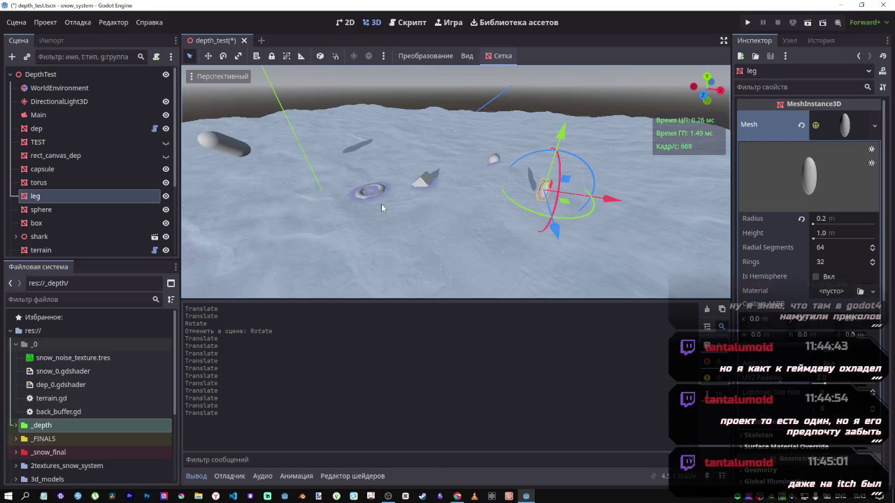
pyautogui.rightClick(13, 73)
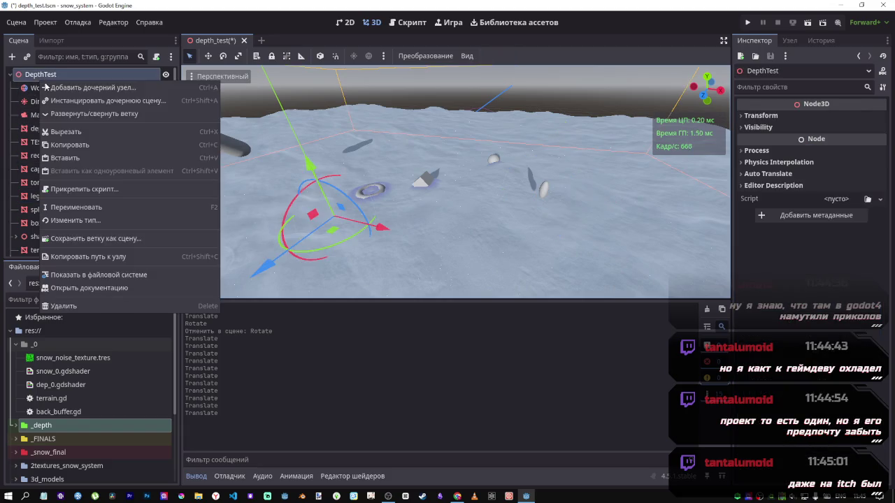
pyautogui.click(190, 87)
pyautogui.press('BackSpace')
pyautogui.press('BackSpace')
pyautogui.press('BackSpace')
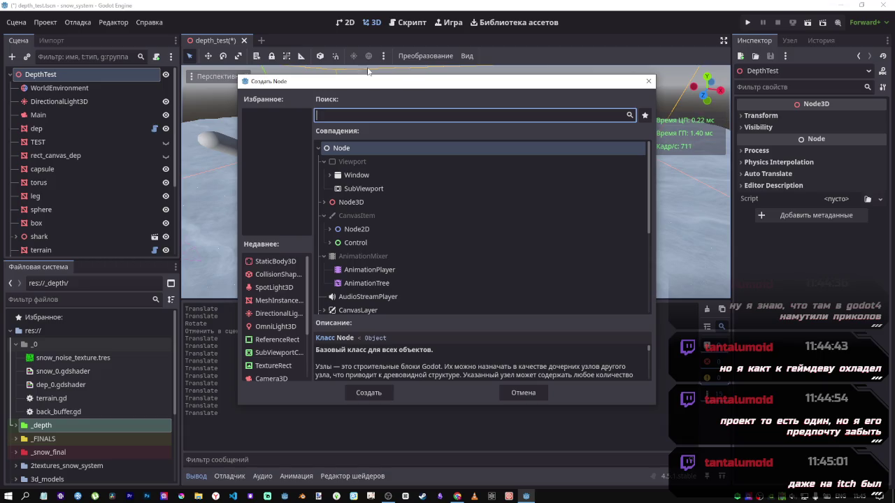
pyautogui.scroll(-3, 412, 244)
pyautogui.scroll(4, 409, 239)
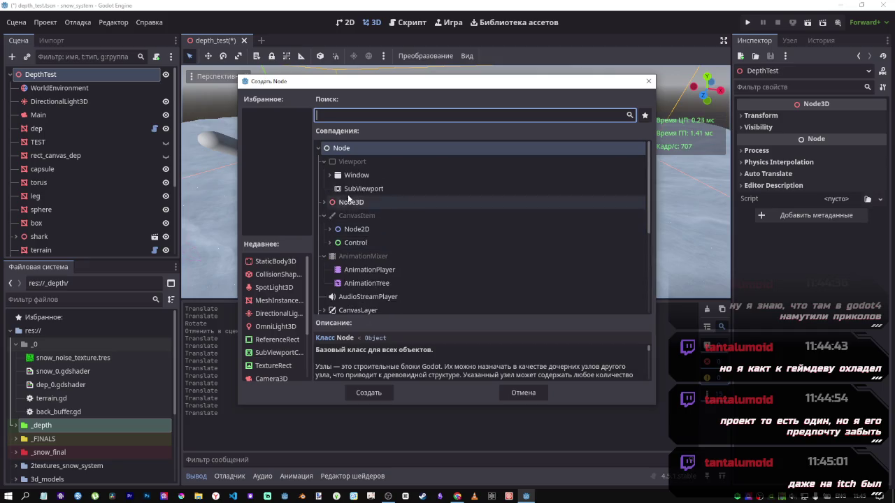
pyautogui.scroll(-5, 433, 180)
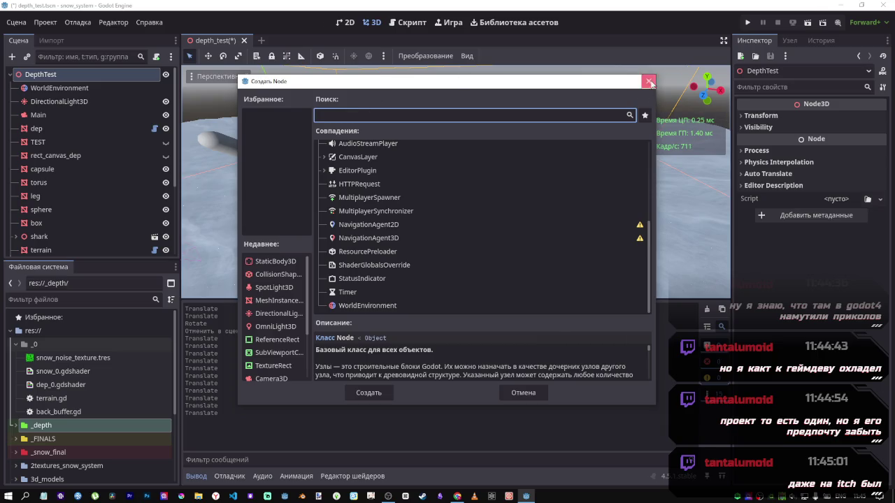
pyautogui.press('Escape')
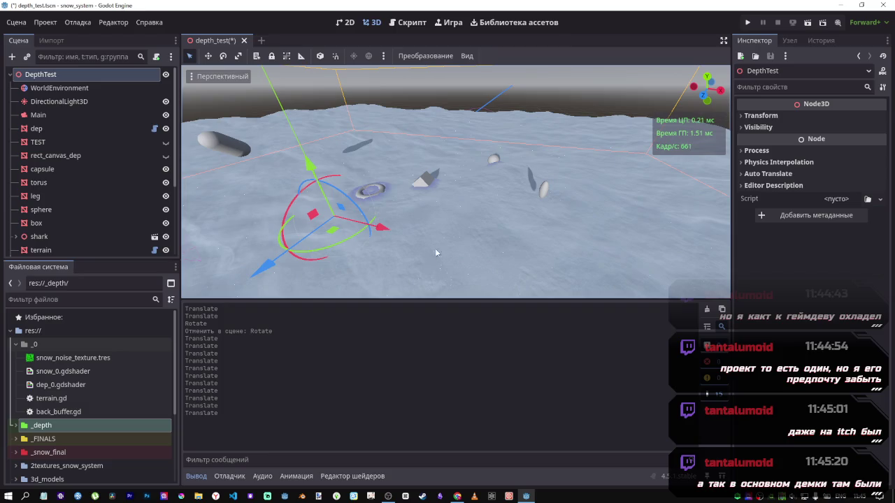
# Fly around the terrain to check the box and capsule depressions, then save
pyautogui.moveTo(687, 179)
pyautogui.mouseDown()
pyautogui.moveTo(490, 182)
pyautogui.moveTo(299, 146)
pyautogui.moveTo(365, 178)
pyautogui.mouseUp()
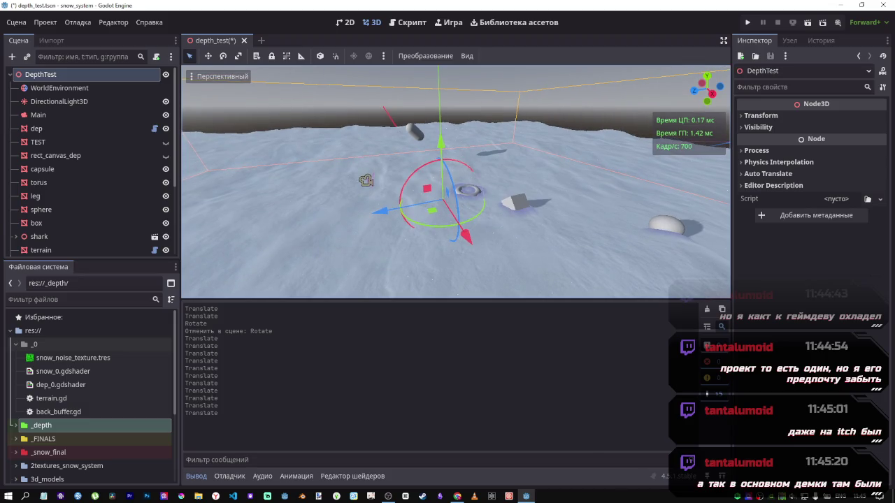
pyautogui.moveTo(366, 180)
pyautogui.mouseDown()
pyautogui.moveTo(444, 184)
pyautogui.moveTo(489, 269)
pyautogui.moveTo(400, 211)
pyautogui.mouseUp()
pyautogui.scroll(-2, 455, 182)
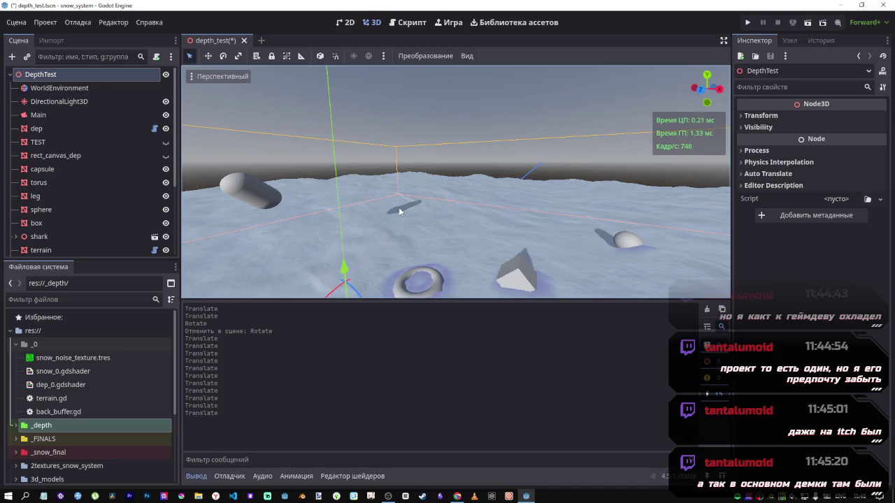
pyautogui.moveTo(399, 211)
pyautogui.mouseDown()
pyautogui.moveTo(310, 149)
pyautogui.moveTo(300, 155)
pyautogui.moveTo(450, 190)
pyautogui.mouseUp()
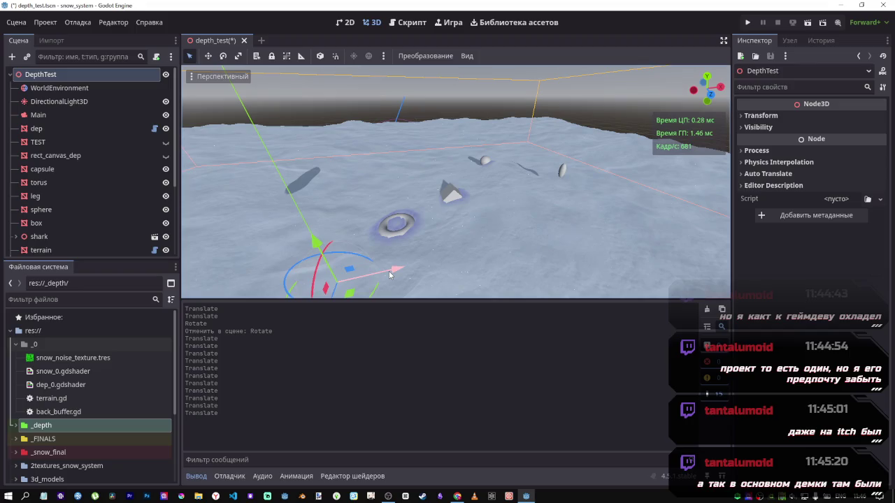
pyautogui.moveTo(389, 274); pyautogui.dragTo(395, 246)
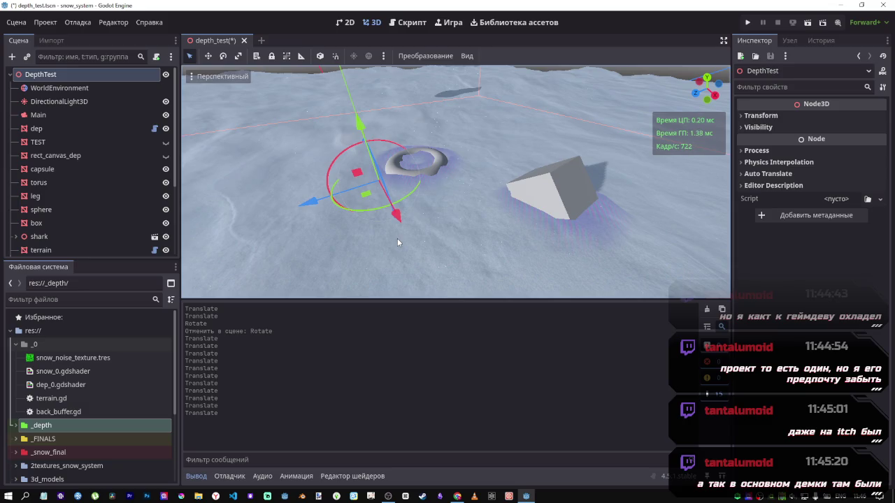
pyautogui.hotkey('ctrl', 's')
# Look over the torus, box and sphere, then select the StaticBody3D node
pyautogui.moveTo(394, 228); pyautogui.dragTo(411, 254)
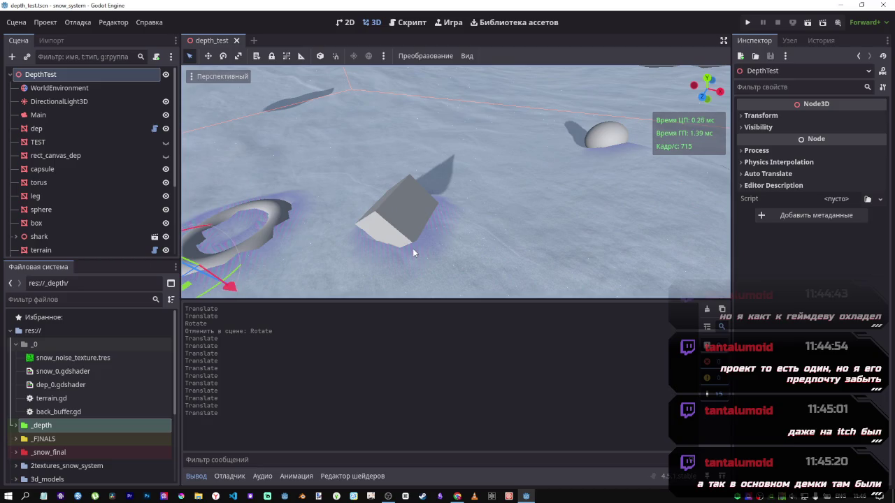
pyautogui.moveTo(366, 250); pyautogui.dragTo(362, 247)
pyautogui.scroll(-3, 78, 228)
pyautogui.scroll(3, 78, 225)
pyautogui.scroll(-3, 79, 225)
pyautogui.click(55, 234)
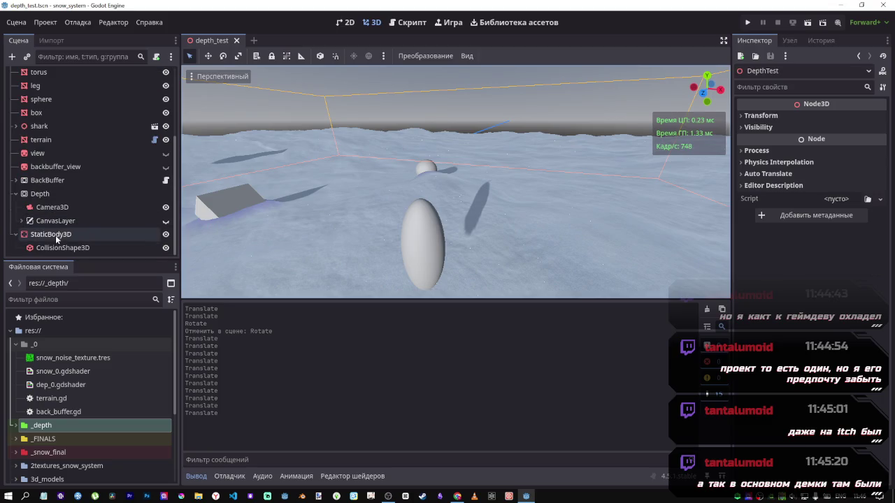
# Move the StaticBody3D node under the terrain node in the Scene tree
pyautogui.click(63, 247)
pyautogui.moveTo(350, 216); pyautogui.dragTo(377, 218)
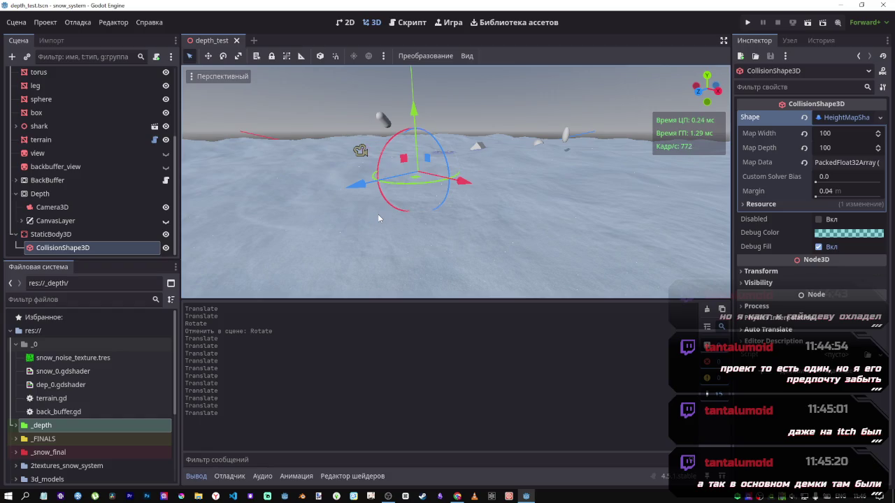
pyautogui.click(61, 237)
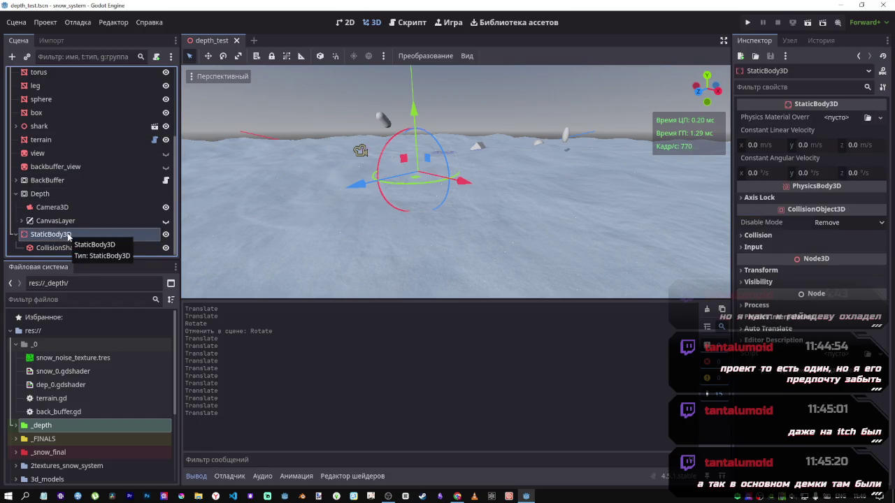
pyautogui.moveTo(68, 238); pyautogui.dragTo(53, 141)
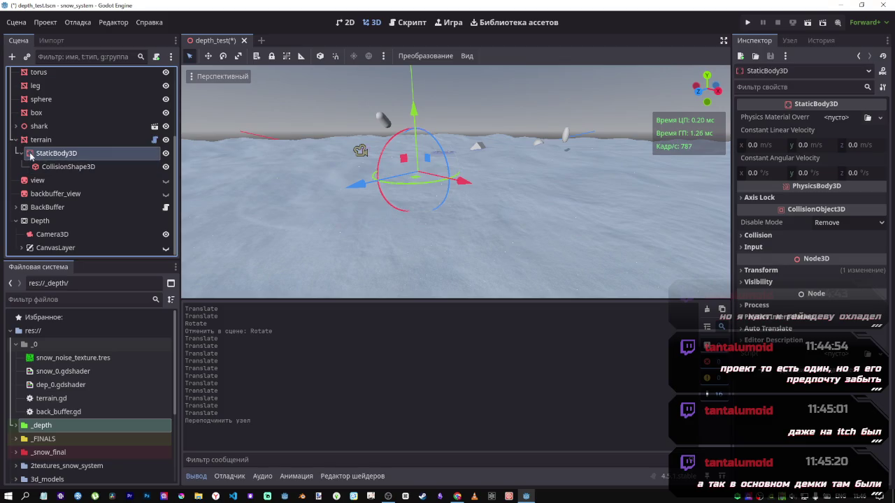
pyautogui.rightClick(76, 154)
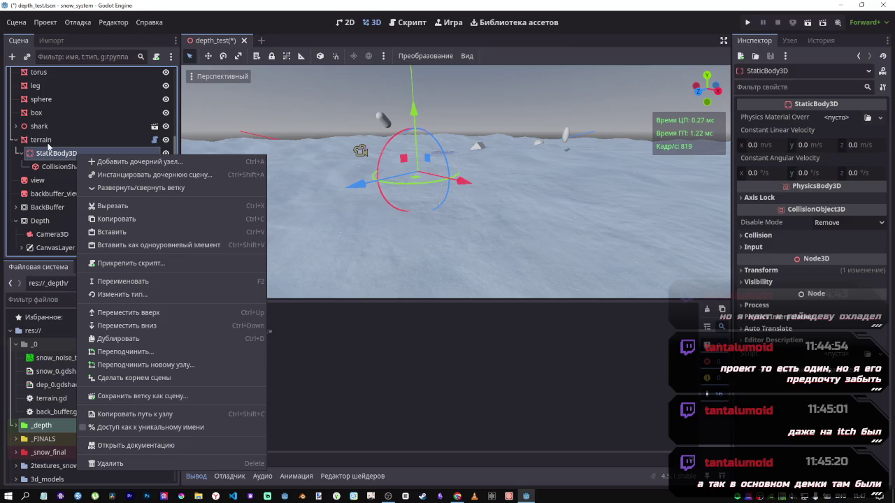
pyautogui.click(50, 148)
# Inspect the terrain's static body and heightmap collision shape, then save the scene
pyautogui.click(60, 166)
pyautogui.click(59, 155)
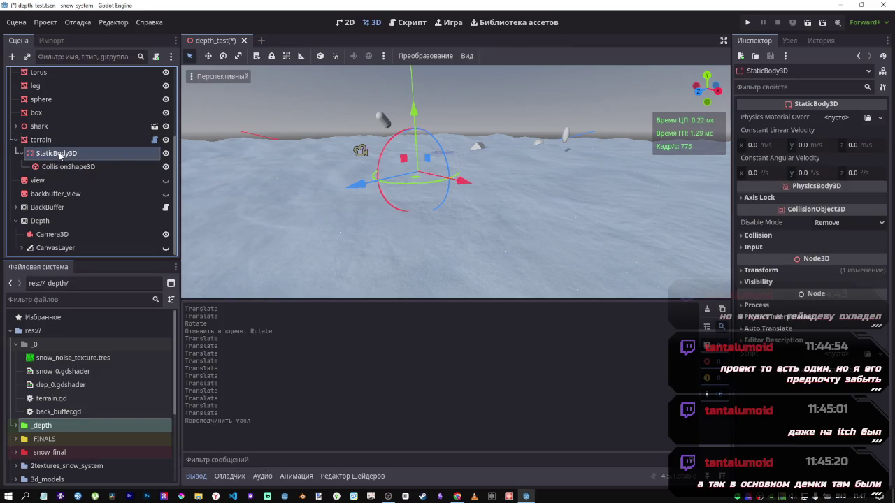
pyautogui.click(59, 165)
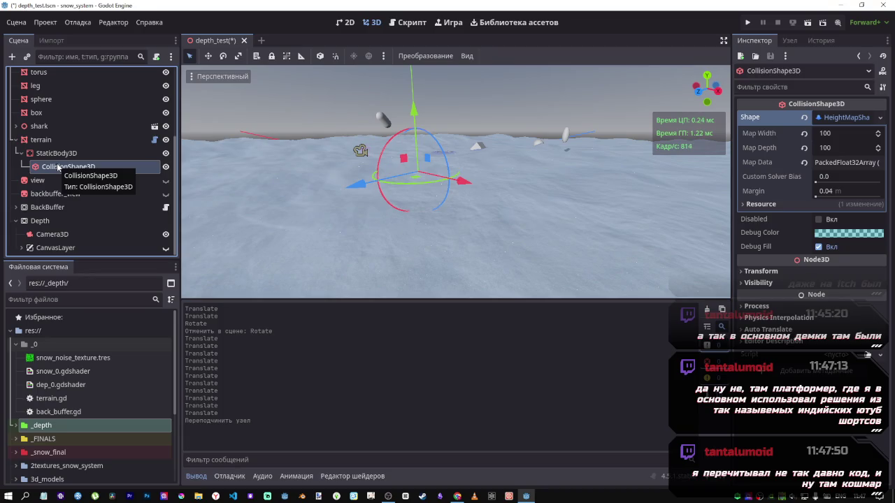
pyautogui.moveTo(448, 255)
pyautogui.mouseDown()
pyautogui.moveTo(452, 224)
pyautogui.moveTo(465, 227)
pyautogui.moveTo(468, 258)
pyautogui.moveTo(464, 241)
pyautogui.moveTo(448, 238)
pyautogui.moveTo(462, 223)
pyautogui.mouseUp()
pyautogui.hotkey('ctrl', 's')
pyautogui.click(475, 209)
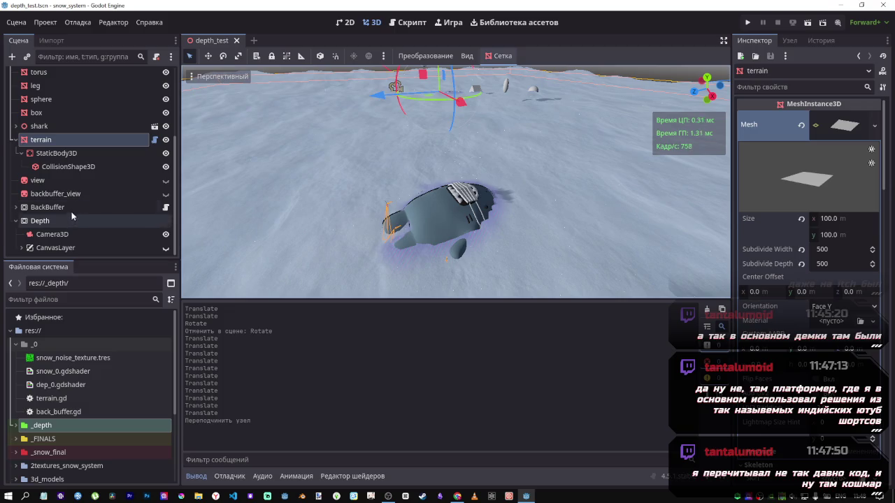
# Rotate the shark to about -82.6, 5.3, 1.2 so it lies tilted in its dent
pyautogui.scroll(4, 69, 202)
pyautogui.scroll(-3, 69, 193)
pyautogui.click(50, 152)
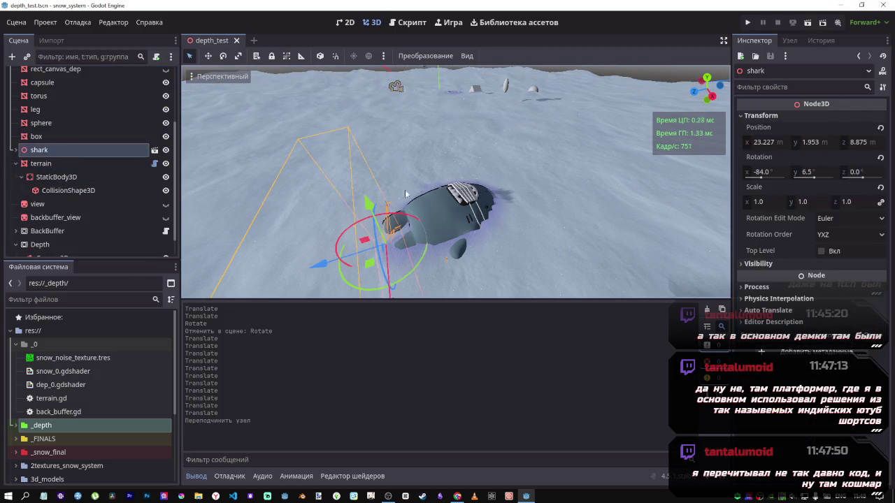
pyautogui.moveTo(356, 225)
pyautogui.mouseDown()
pyautogui.moveTo(338, 224)
pyautogui.moveTo(369, 220)
pyautogui.moveTo(372, 207)
pyautogui.moveTo(376, 218)
pyautogui.moveTo(369, 197)
pyautogui.moveTo(384, 221)
pyautogui.moveTo(384, 206)
pyautogui.mouseUp()
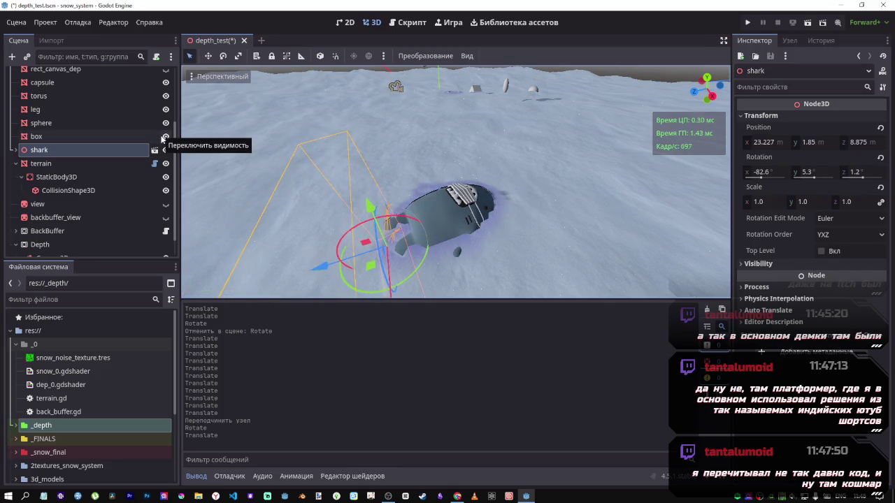
pyautogui.scroll(3, 101, 146)
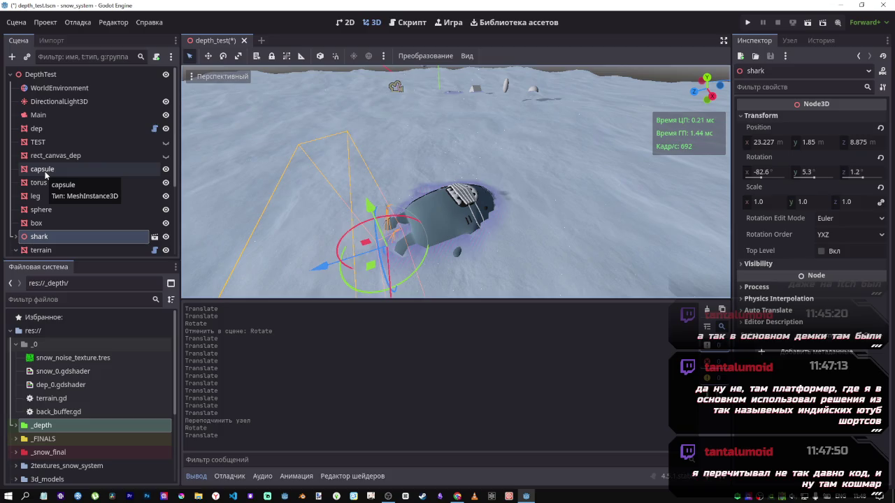
pyautogui.click(47, 129)
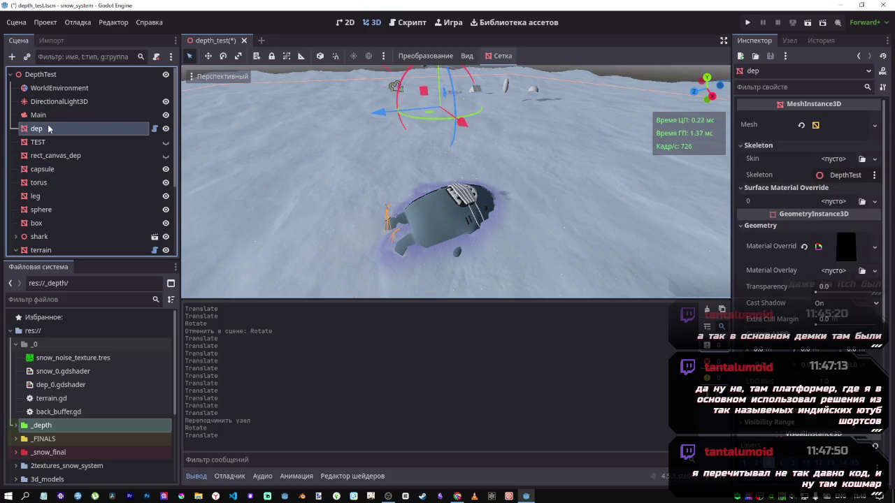
# Set the terrain PlaneMesh's Subdivide Width and Depth to 700
pyautogui.scroll(-2, 47, 131)
pyautogui.click(16, 203)
pyautogui.click(41, 204)
pyautogui.click(820, 250)
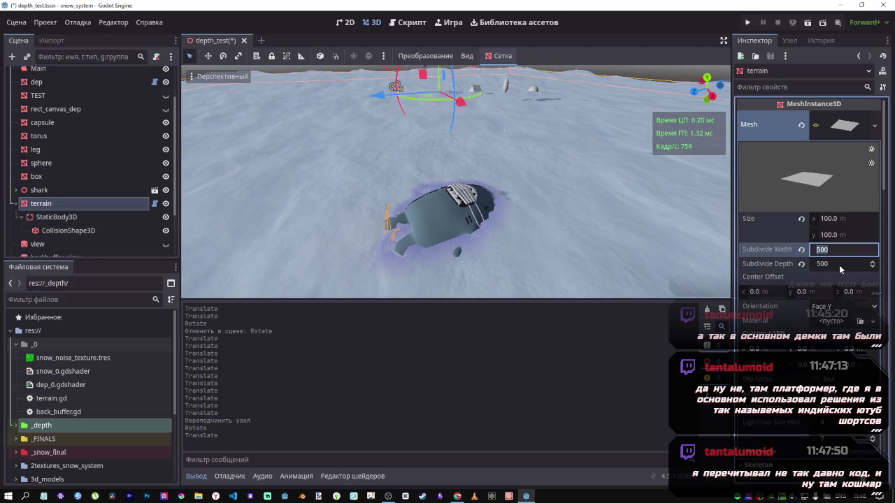
pyautogui.write('700')
pyautogui.click(839, 265)
pyautogui.press('Return')
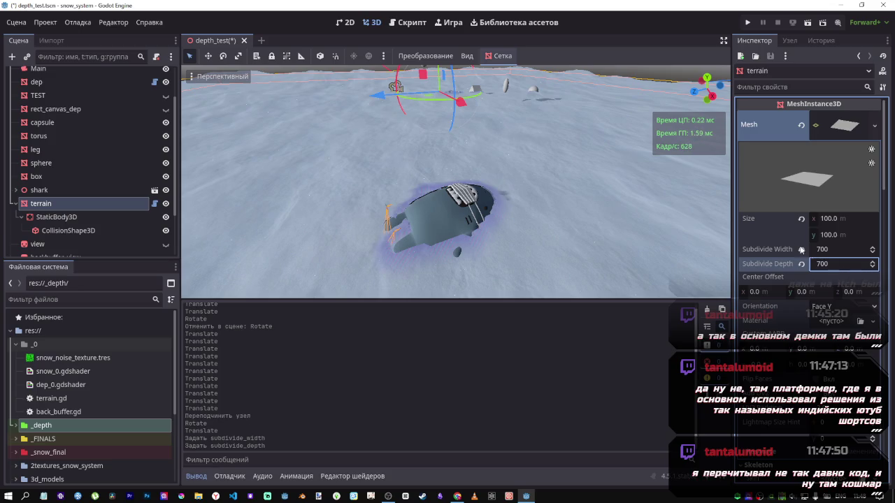
# Raise the terrain's Subdivide Width and Depth to 900 each
pyautogui.click(838, 252)
pyautogui.write('900')
pyautogui.click(850, 265)
pyautogui.write('990')
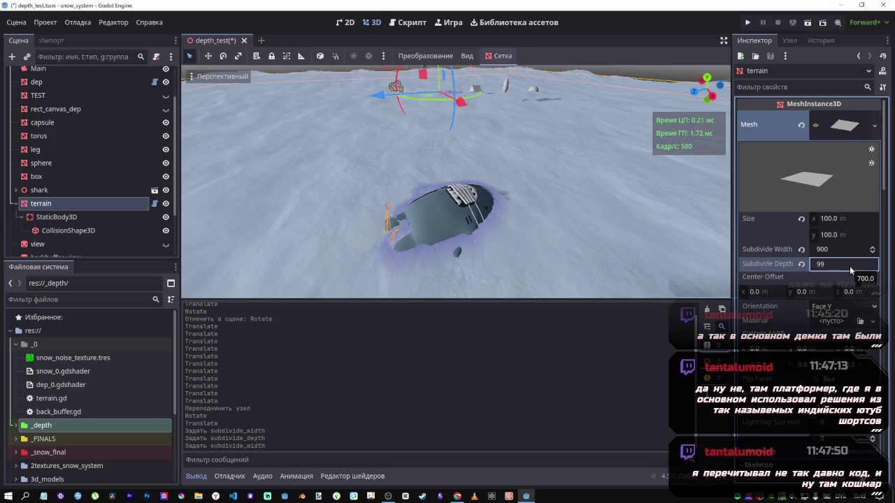
pyautogui.write('00')
pyautogui.press('Return')
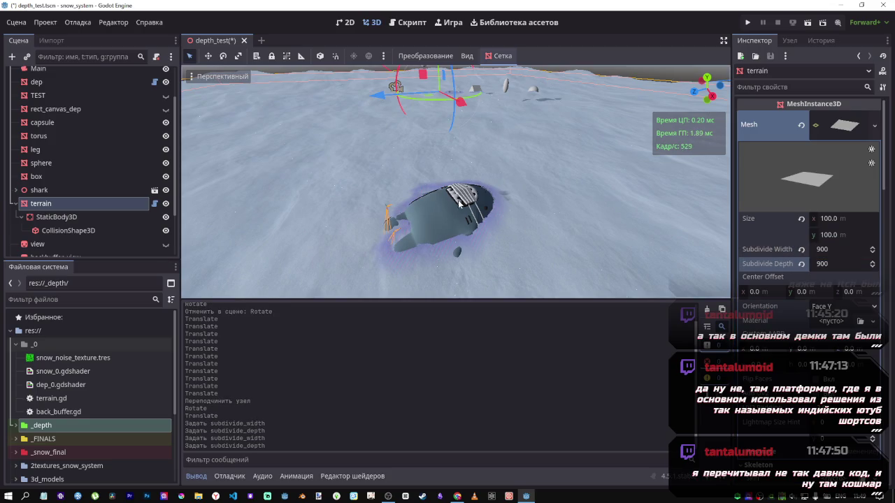
pyautogui.moveTo(454, 182)
pyautogui.mouseDown()
pyautogui.moveTo(433, 210)
pyautogui.moveTo(454, 161)
pyautogui.mouseUp()
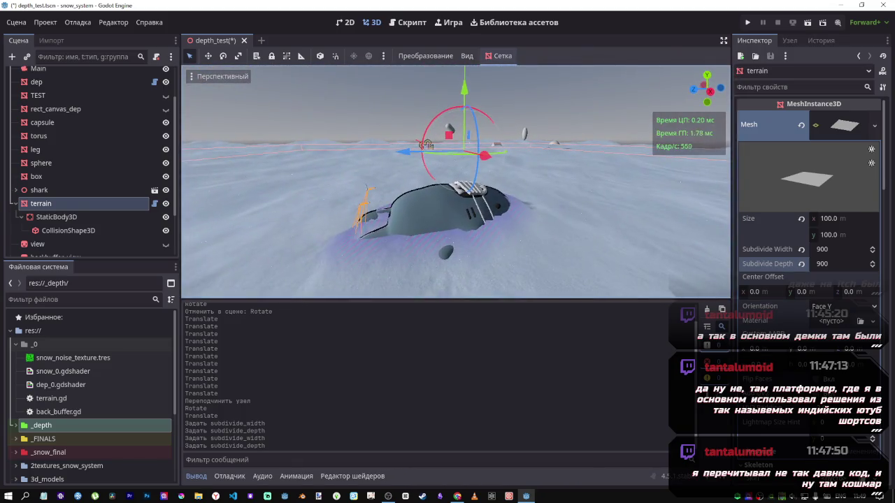
# Lower the shark on Y until its position reads 23.227, 1.597, 8.875
pyautogui.click(86, 189)
pyautogui.moveTo(349, 187)
pyautogui.mouseDown()
pyautogui.moveTo(348, 175)
pyautogui.moveTo(361, 203)
pyautogui.mouseUp()
pyautogui.scroll(2, 361, 203)
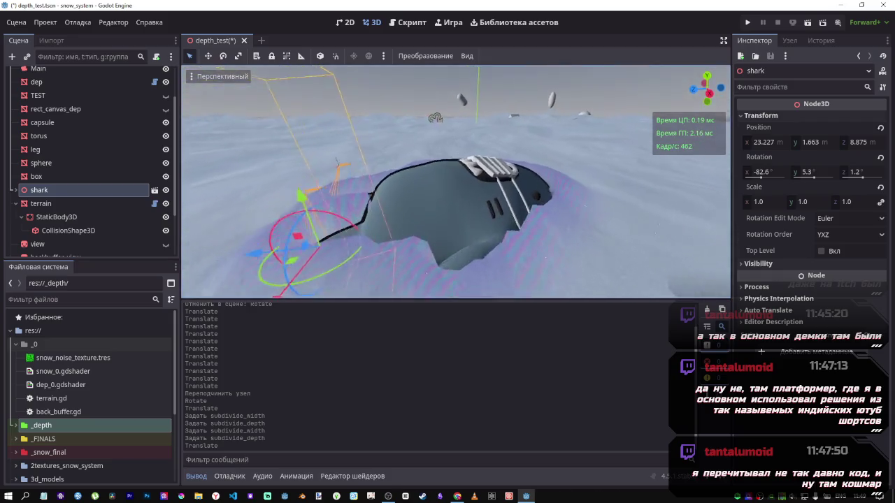
pyautogui.moveTo(435, 117)
pyautogui.mouseDown()
pyautogui.moveTo(444, 175)
pyautogui.moveTo(489, 231)
pyautogui.moveTo(475, 195)
pyautogui.moveTo(447, 175)
pyautogui.mouseUp()
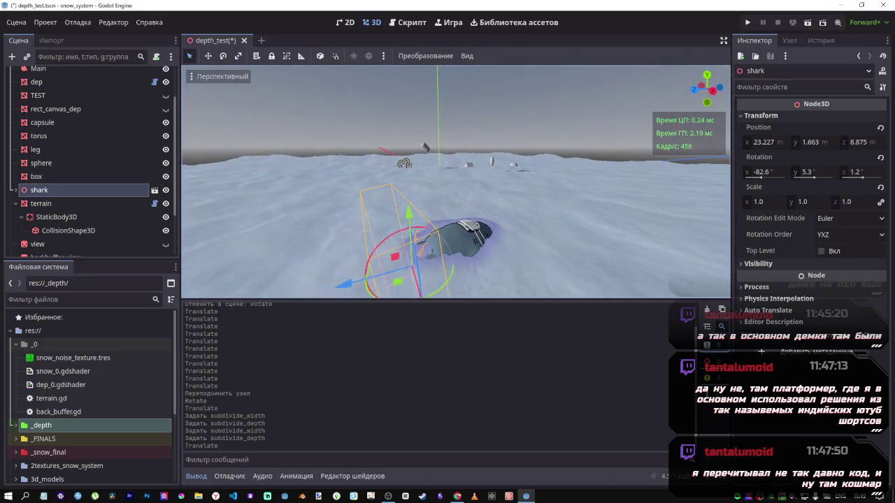
pyautogui.moveTo(404, 233)
pyautogui.mouseDown()
pyautogui.moveTo(409, 221)
pyautogui.moveTo(411, 229)
pyautogui.mouseUp()
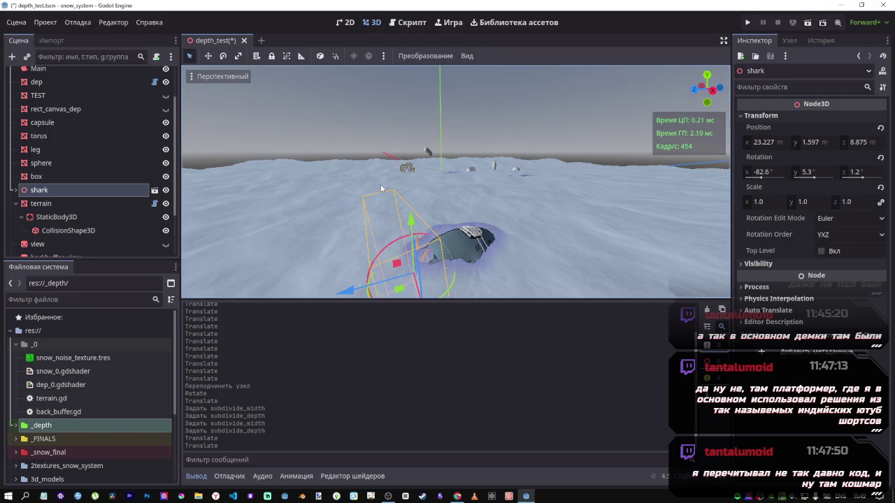
pyautogui.scroll(2, 134, 139)
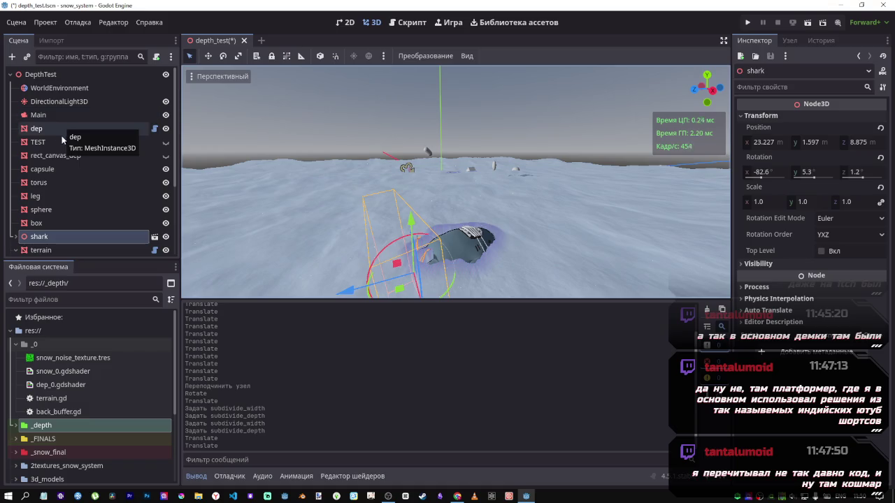
# Enter 700 for the terrain PlaneMesh's Subdivide Width and Subdivide Depth
pyautogui.click(56, 250)
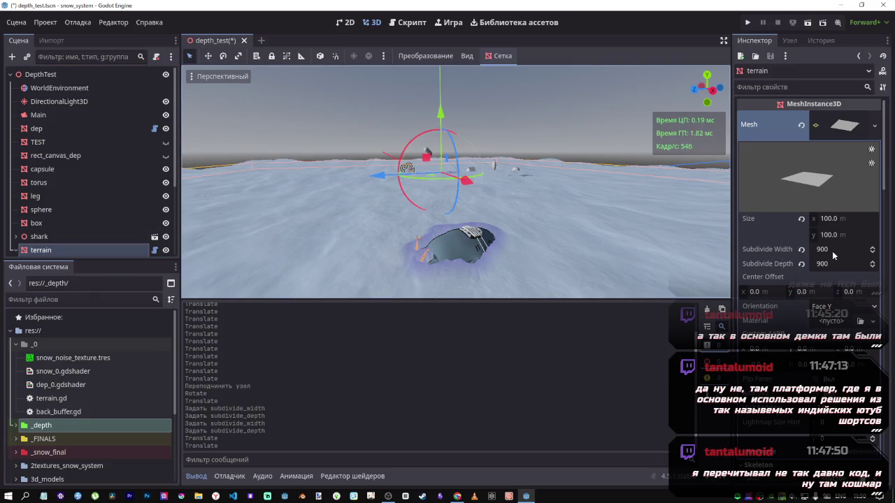
pyautogui.click(840, 252)
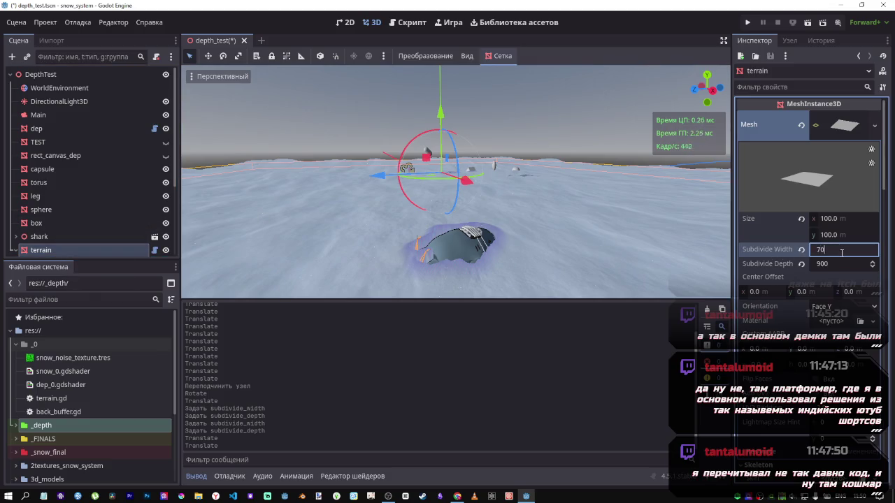
pyautogui.write('0')
pyautogui.press('Tab')
pyautogui.press('Return')
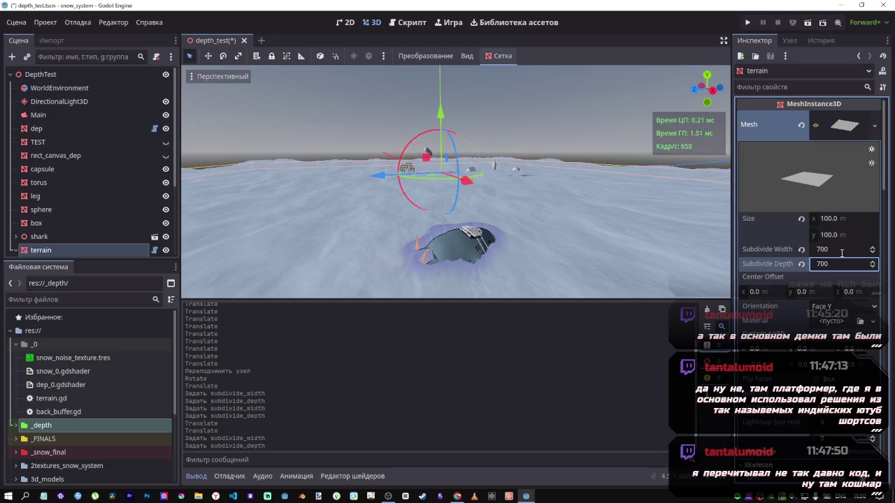
pyautogui.press('w')
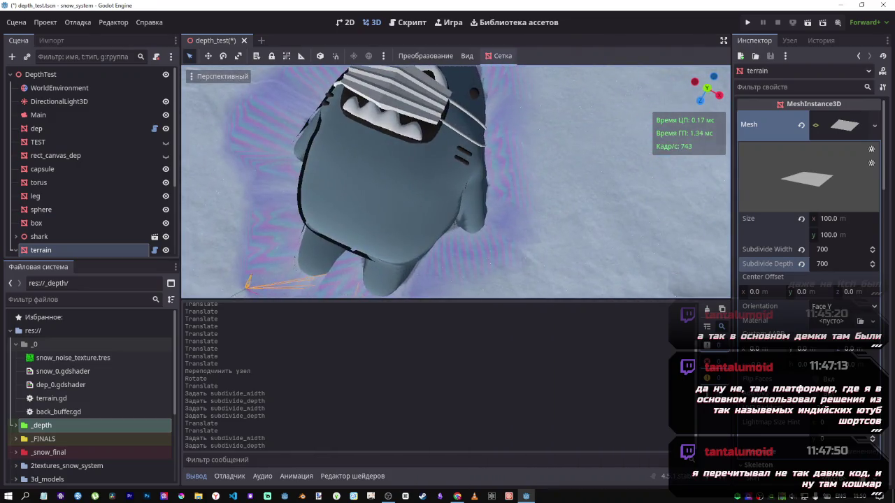
# Fly over the terrain to inspect the torus and shark hollows
pyautogui.press('s')
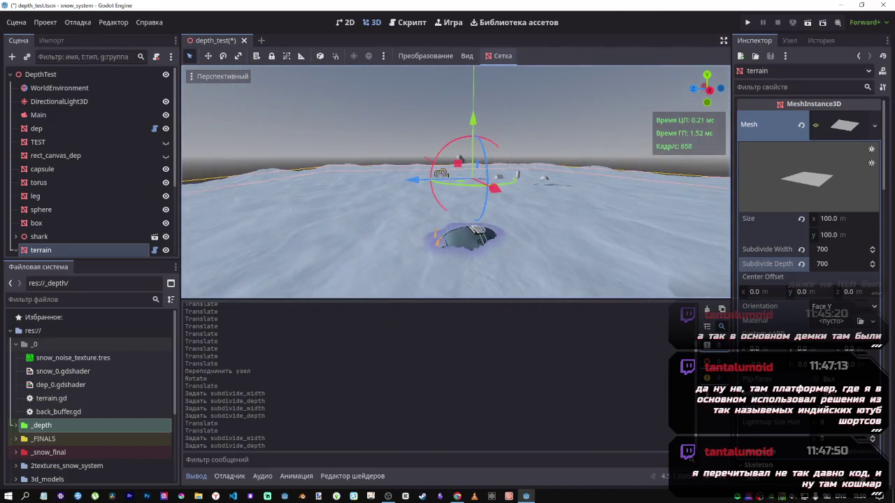
pyautogui.scroll(-2, 455, 182)
pyautogui.press('w')
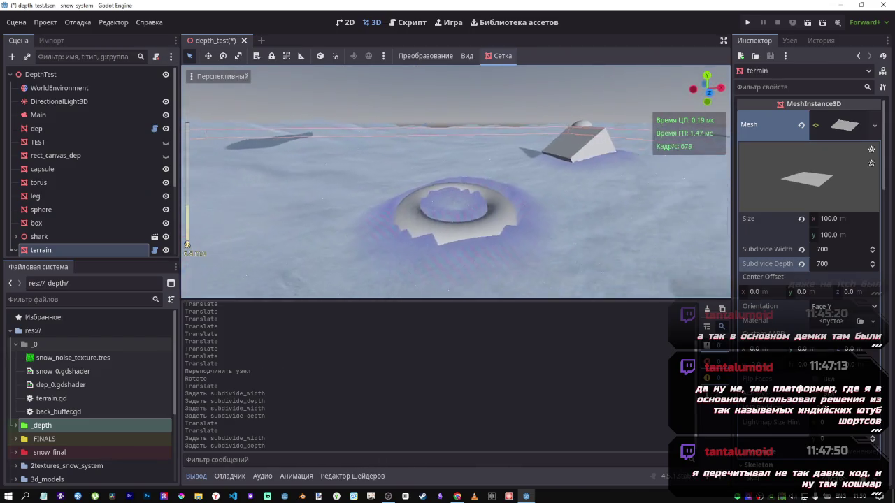
pyautogui.press('s')
pyautogui.press('w')
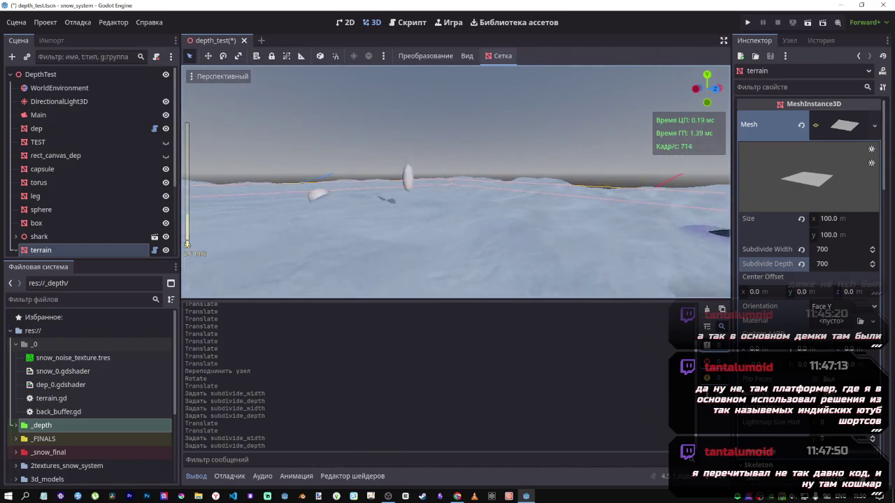
pyautogui.scroll(3, 508, 239)
pyautogui.scroll(-1, 508, 239)
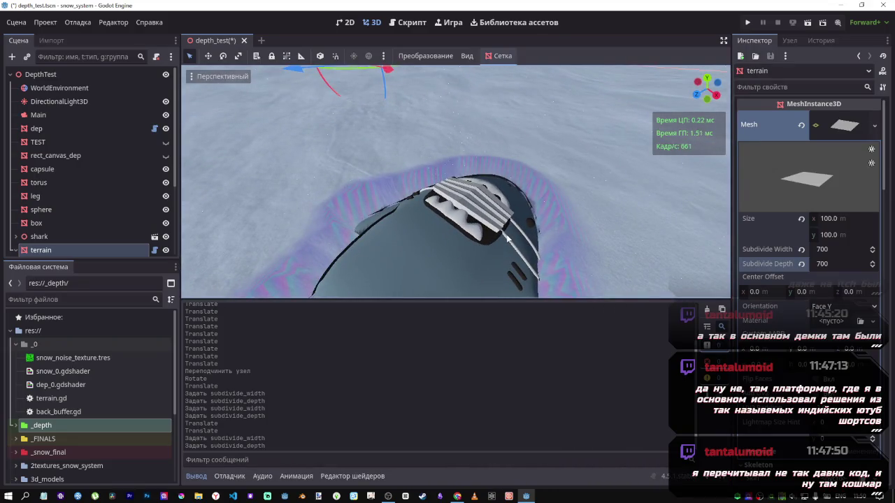
pyautogui.scroll(-5, 395, 170)
pyautogui.scroll(5, 395, 170)
# Orbit down over the shark from a higher view, then save the scene
pyautogui.moveTo(394, 170); pyautogui.dragTo(522, 229)
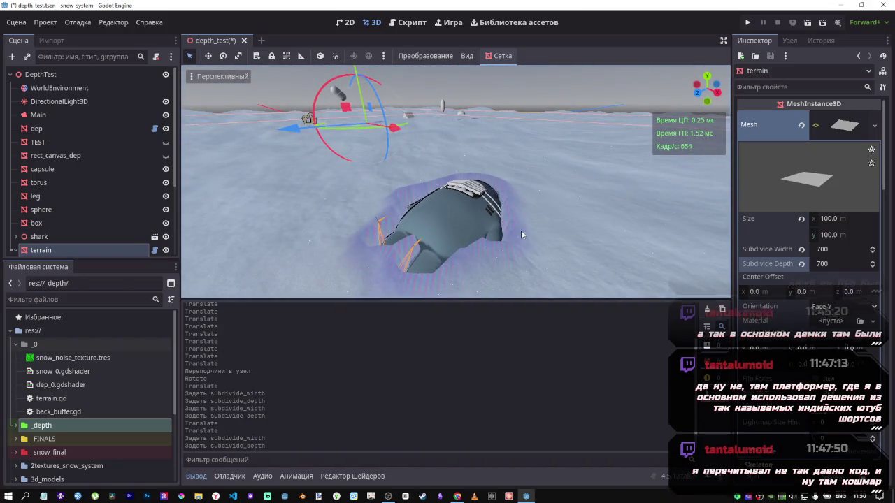
pyautogui.scroll(-3, 435, 225)
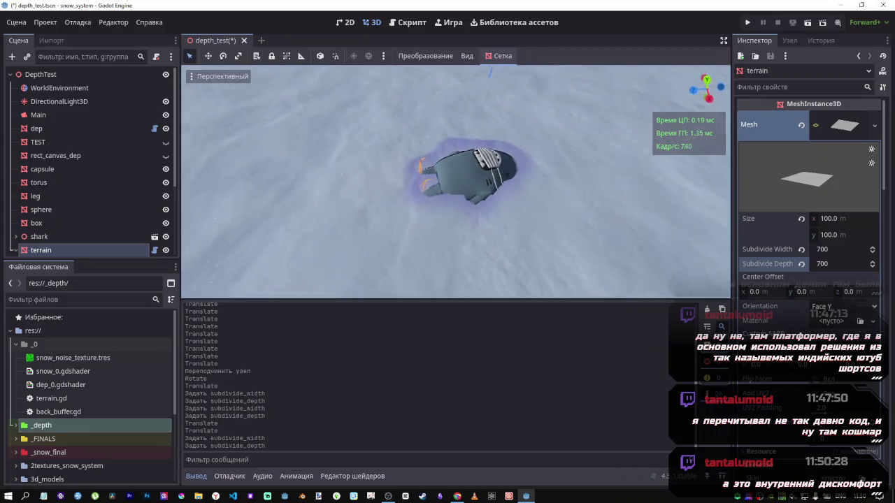
pyautogui.moveTo(434, 225); pyautogui.dragTo(447, 251)
pyautogui.hotkey('ctrl', 's')
pyautogui.moveTo(425, 196)
pyautogui.mouseDown()
pyautogui.moveTo(426, 153)
pyautogui.moveTo(399, 168)
pyautogui.moveTo(406, 209)
pyautogui.moveTo(392, 223)
pyautogui.moveTo(186, 244)
pyautogui.mouseUp()
pyautogui.press('w')
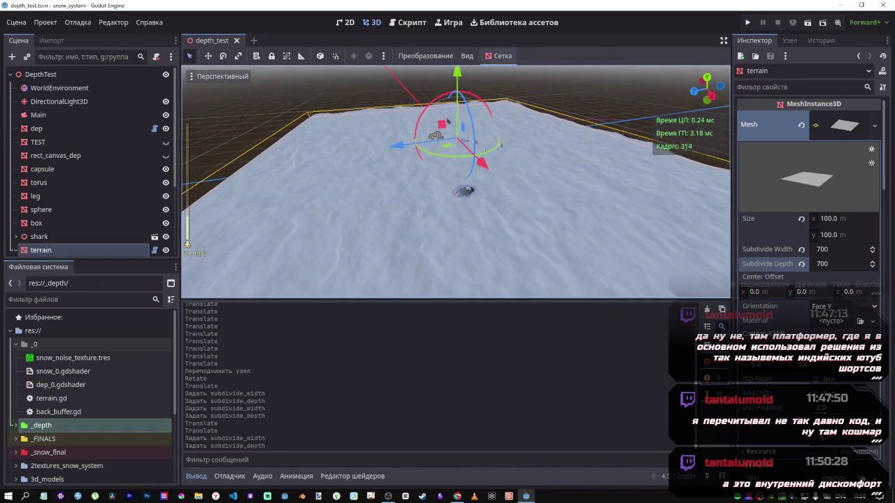
pyautogui.press('w')
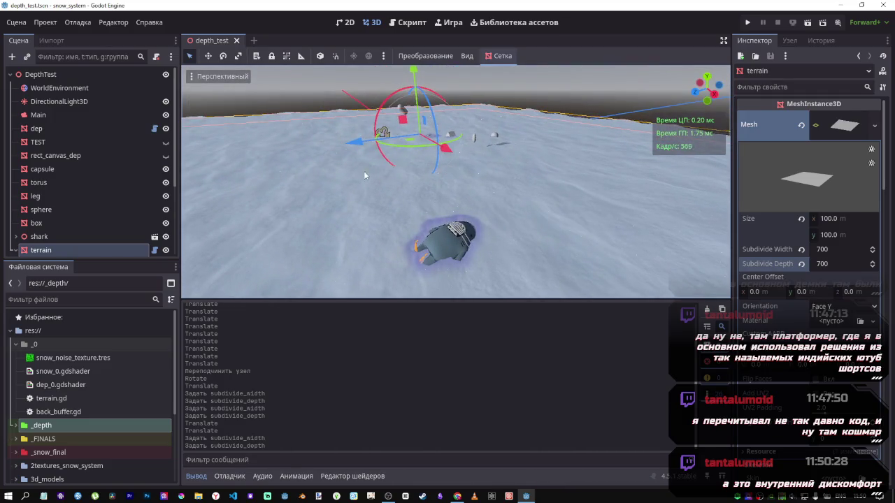
pyautogui.press('w')
pyautogui.press('s')
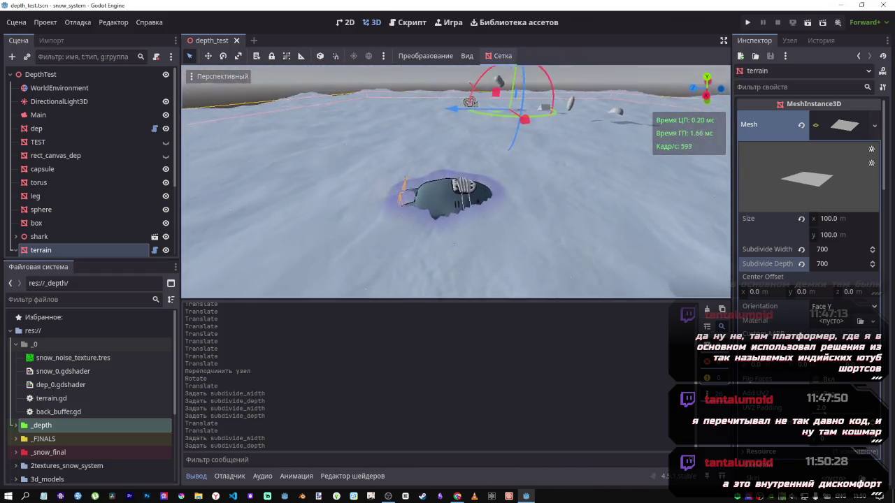
pyautogui.press('w')
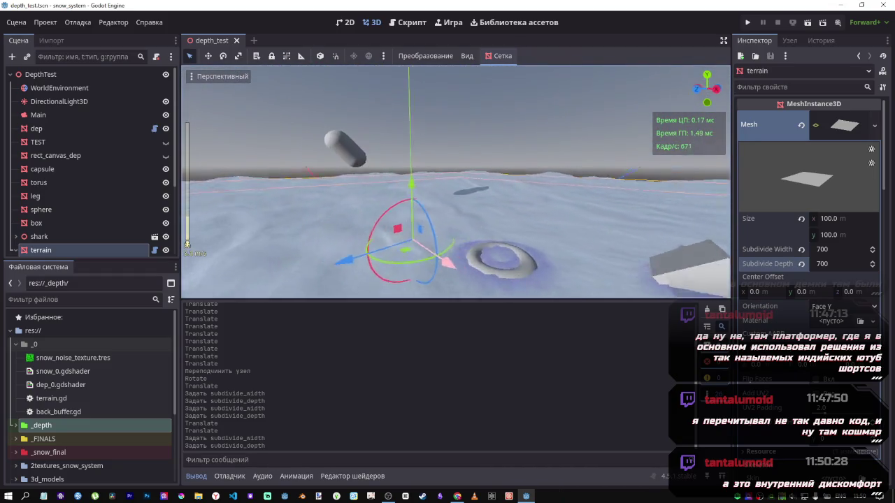
pyautogui.press('w')
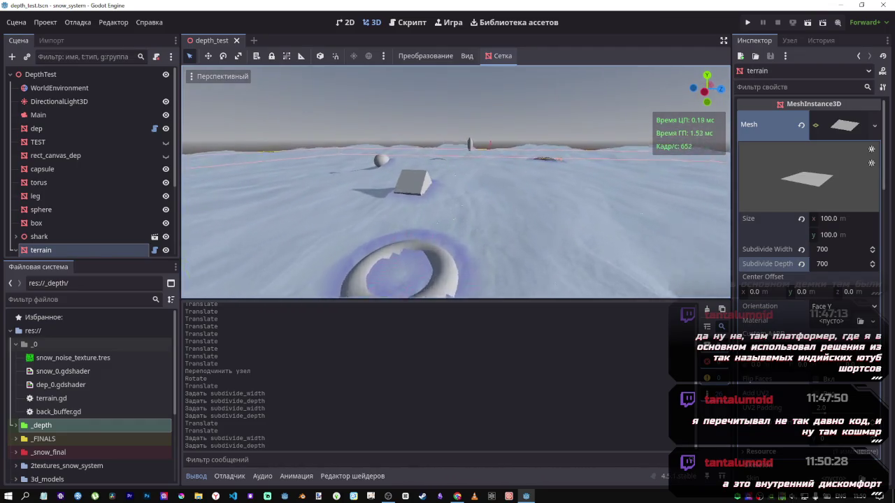
pyautogui.press('s')
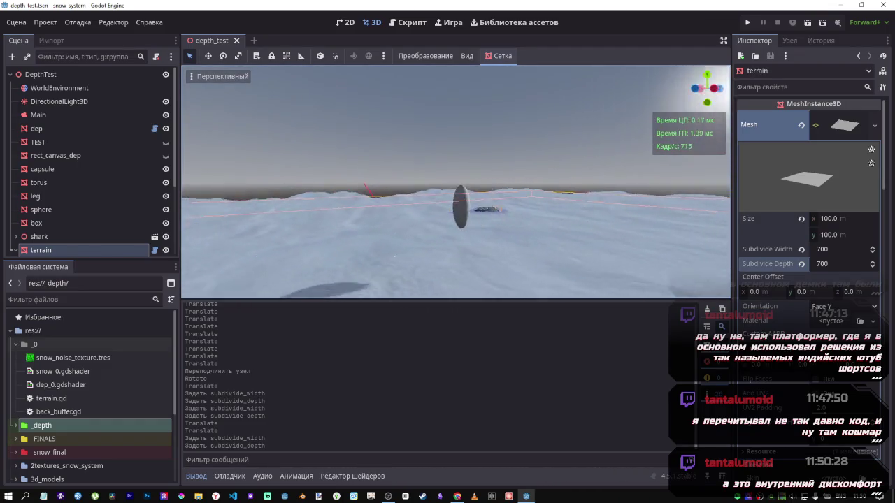
pyautogui.press('s')
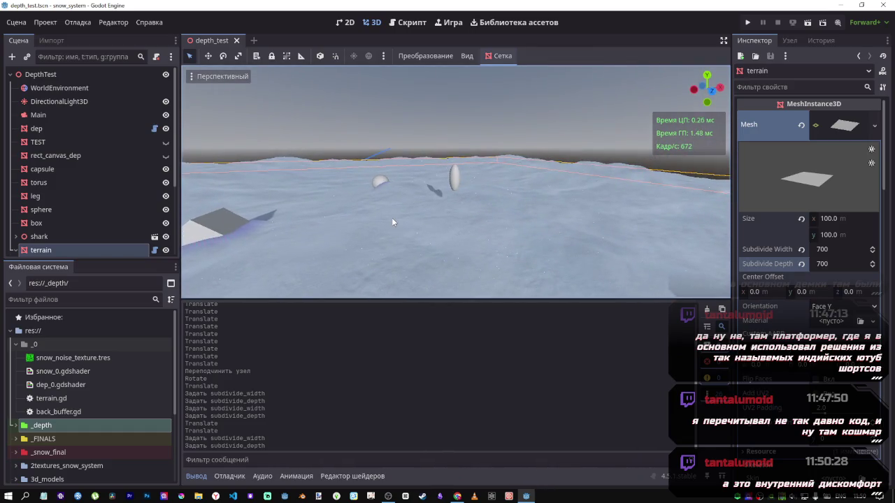
pyautogui.press('s')
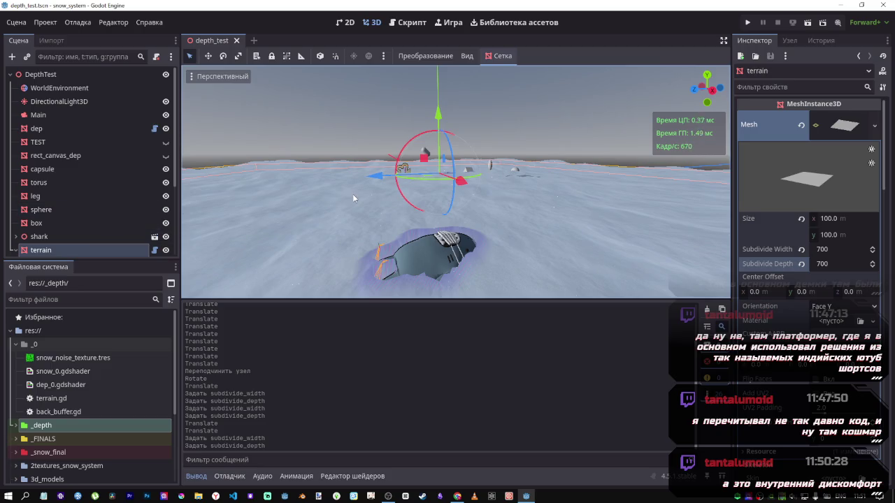
pyautogui.scroll(10, 454, 181)
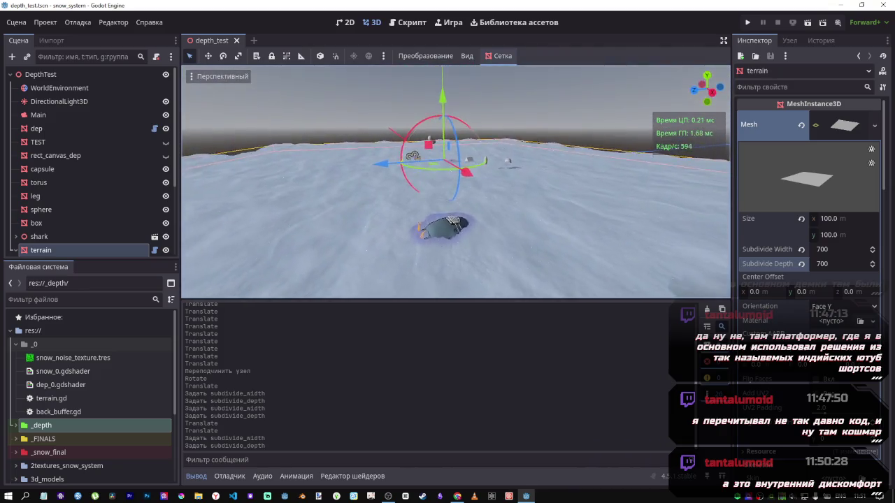
pyautogui.press('w')
pyautogui.scroll(-3, 454, 182)
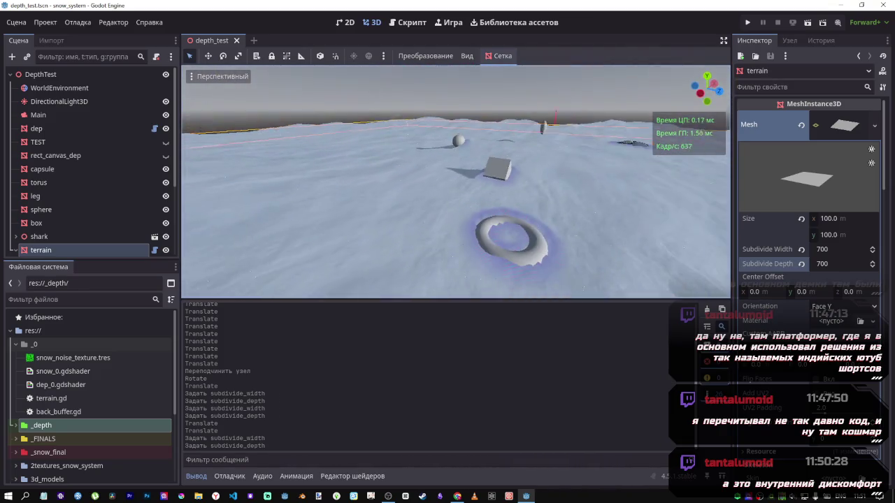
pyautogui.moveTo(419, 181); pyautogui.dragTo(377, 206)
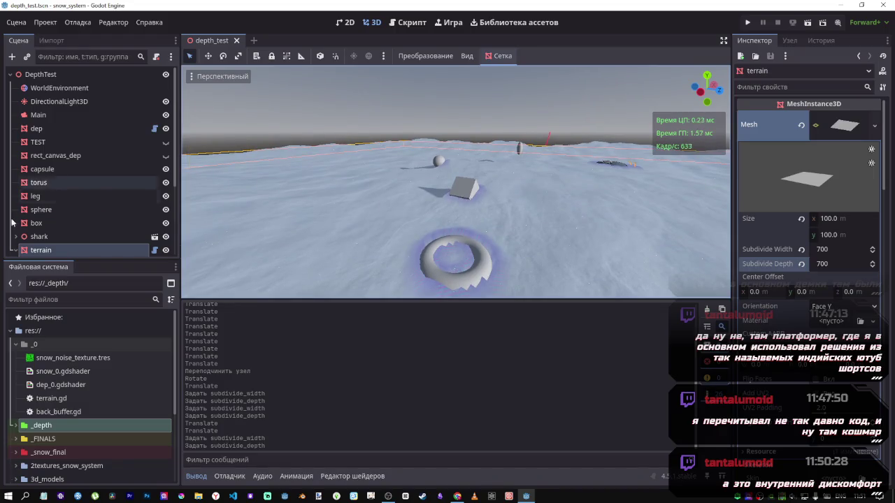
pyautogui.press('w')
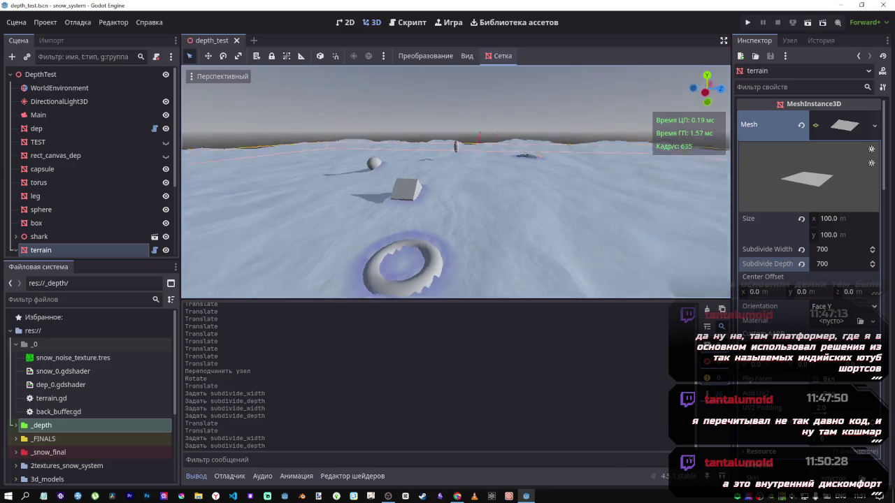
pyautogui.press('w')
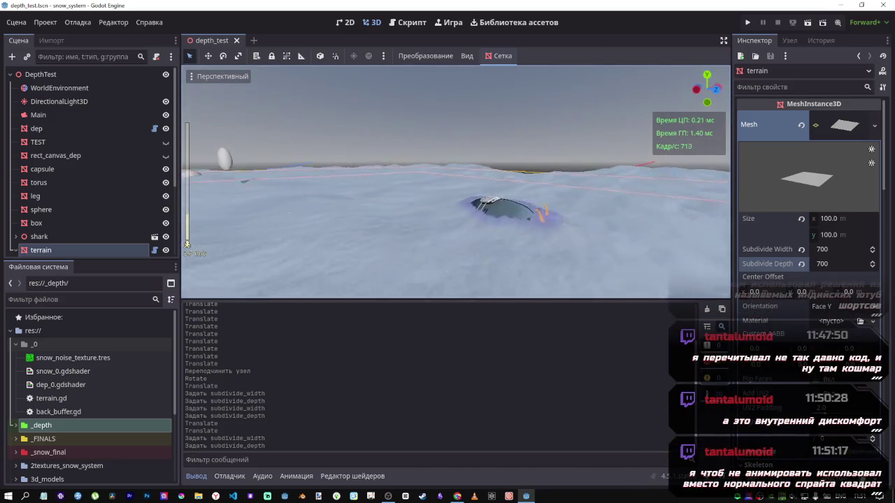
pyautogui.press('s')
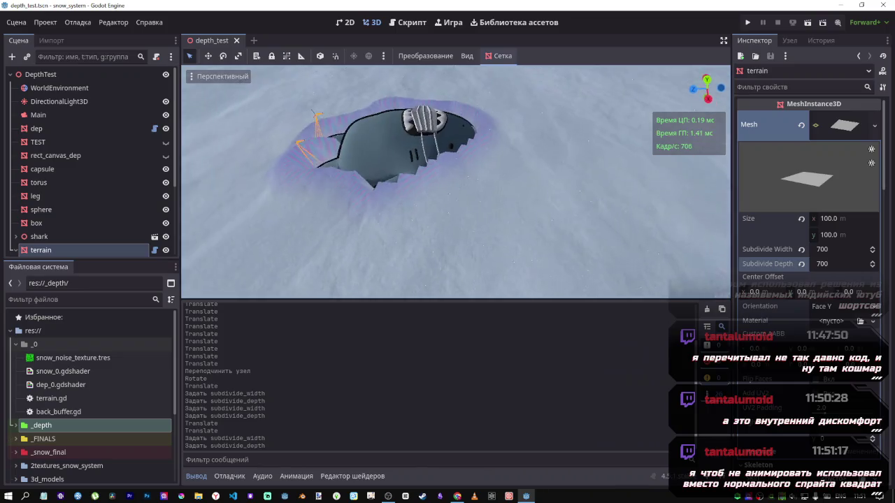
pyautogui.moveTo(503, 181); pyautogui.dragTo(493, 207)
pyautogui.hotkey('ctrl', 'z')
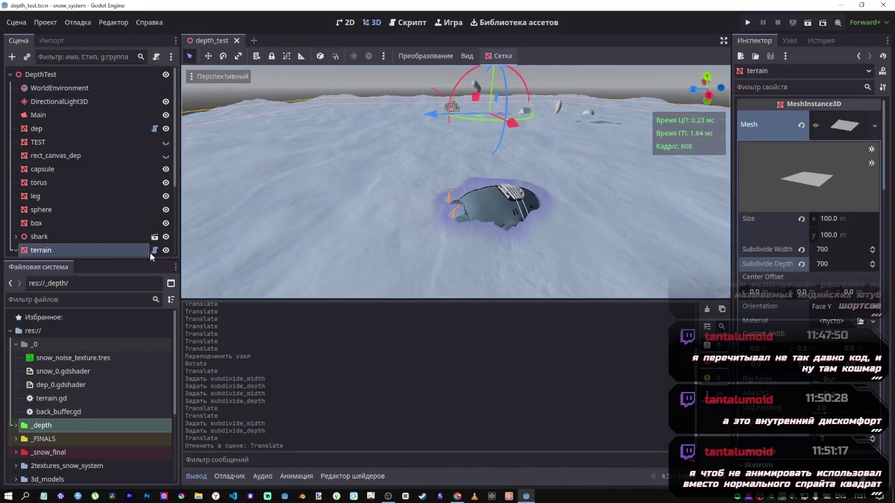
pyautogui.scroll(-10, 802, 339)
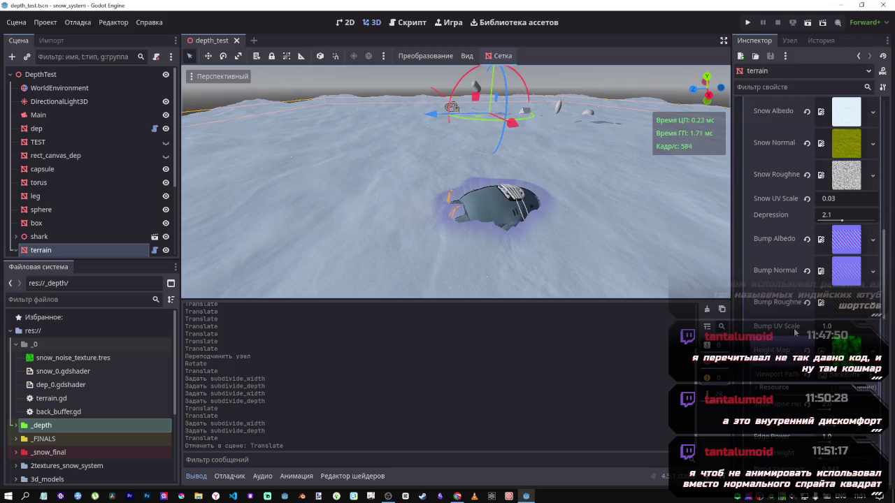
# Set the terrain's Transform Position Y to 2 m
pyautogui.scroll(-8, 759, 290)
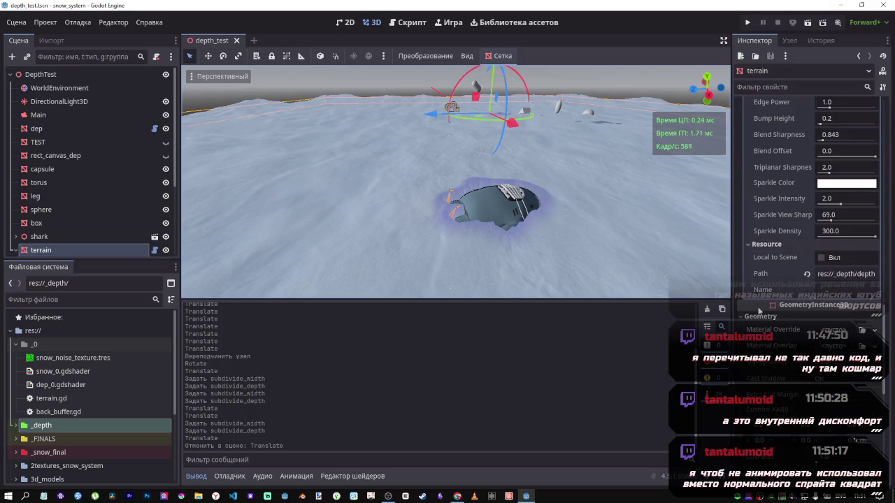
pyautogui.scroll(2, 759, 311)
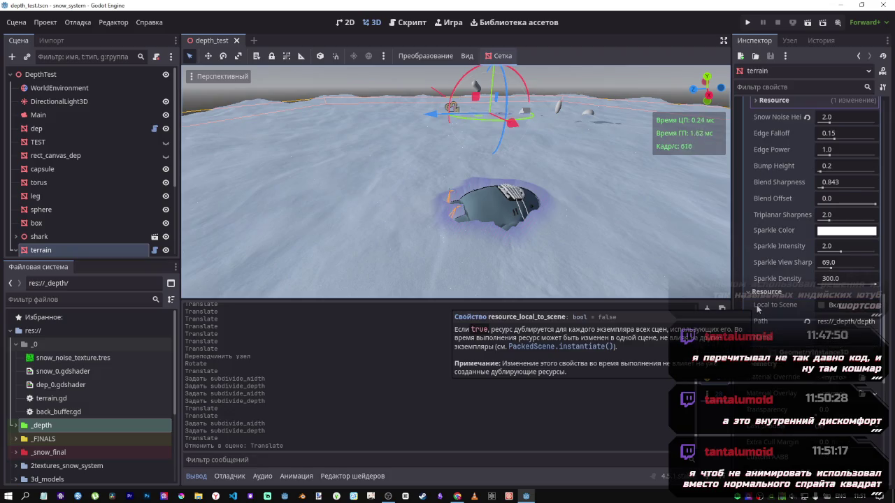
pyautogui.scroll(-2, 757, 310)
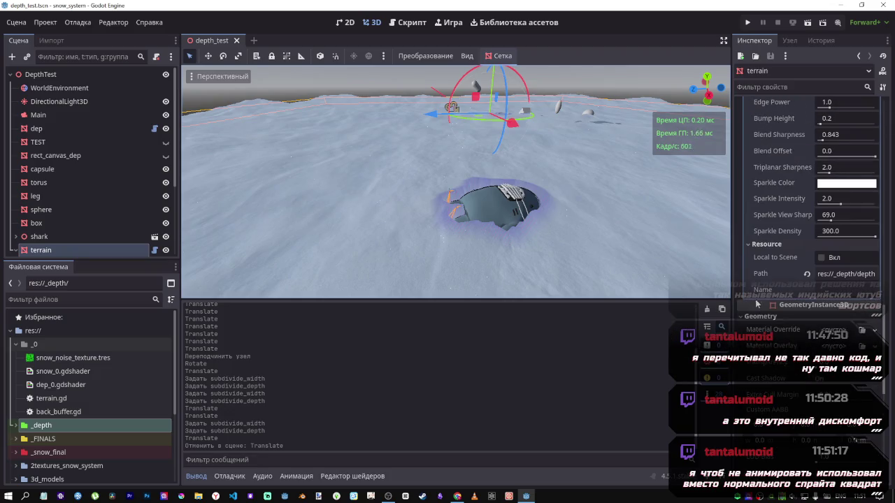
pyautogui.moveTo(765, 271)
pyautogui.scroll(-8, 765, 271)
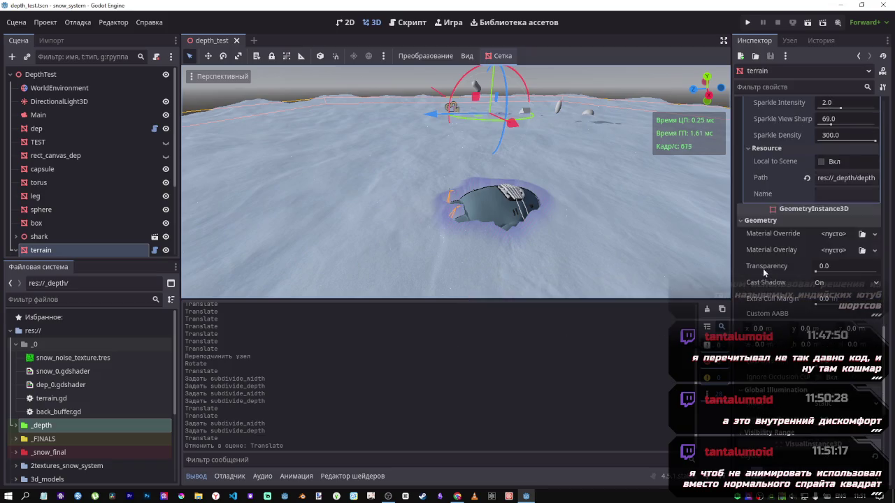
pyautogui.scroll(-4, 762, 269)
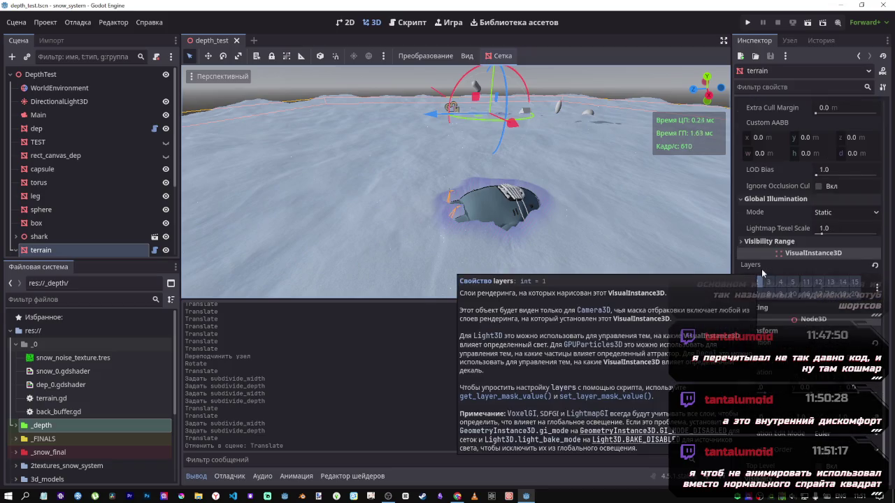
pyautogui.scroll(-4, 762, 269)
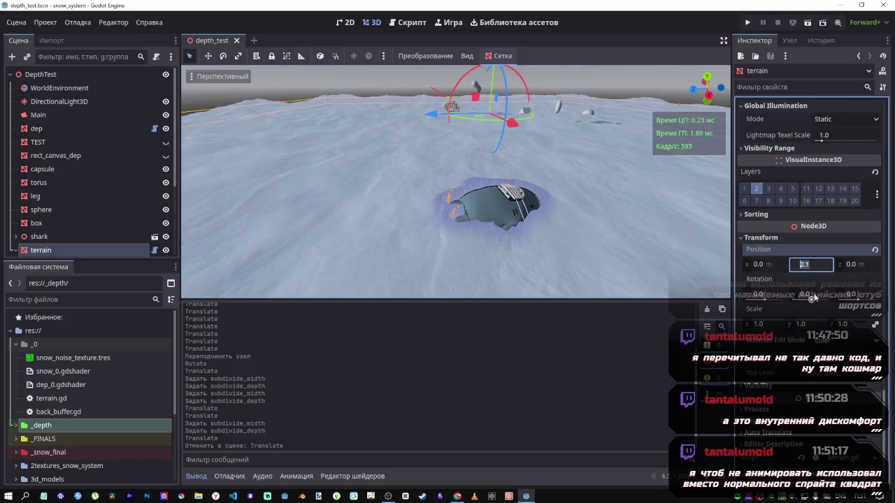
pyautogui.write('2')
pyautogui.press('Return')
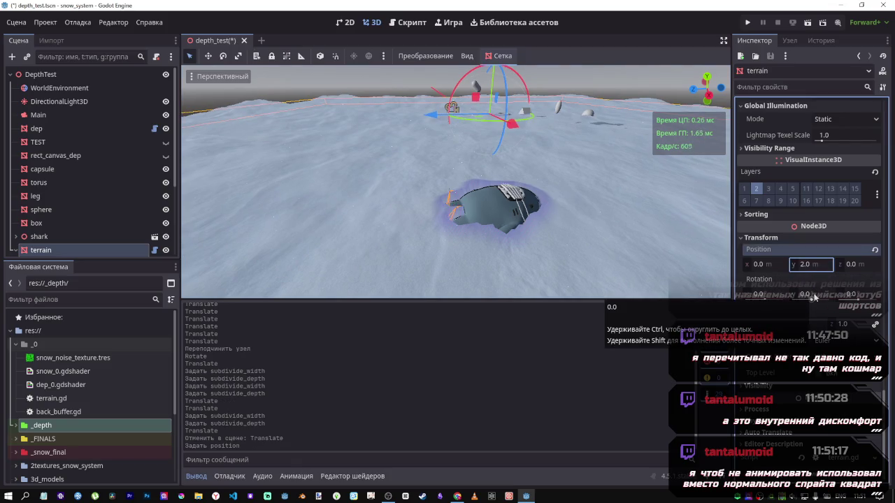
# Select the leg capsule and drag it along one axis across the snow
pyautogui.moveTo(577, 230)
pyautogui.mouseDown()
pyautogui.moveTo(571, 200)
pyautogui.moveTo(593, 197)
pyautogui.mouseUp()
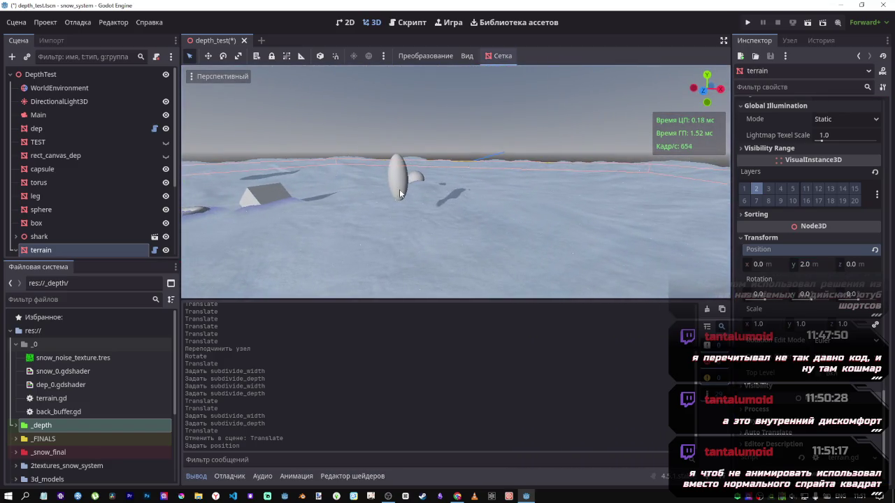
pyautogui.click(410, 175)
pyautogui.moveTo(393, 174)
pyautogui.mouseDown()
pyautogui.moveTo(395, 210)
pyautogui.moveTo(412, 140)
pyautogui.moveTo(441, 181)
pyautogui.moveTo(453, 236)
pyautogui.mouseUp()
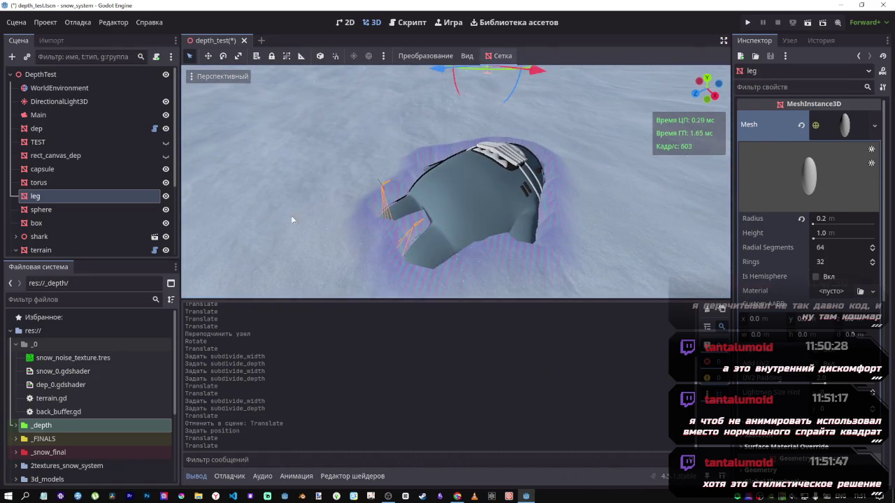
# Select the shark, frame it, and raise it higher above the snow
pyautogui.click(50, 236)
pyautogui.press('f')
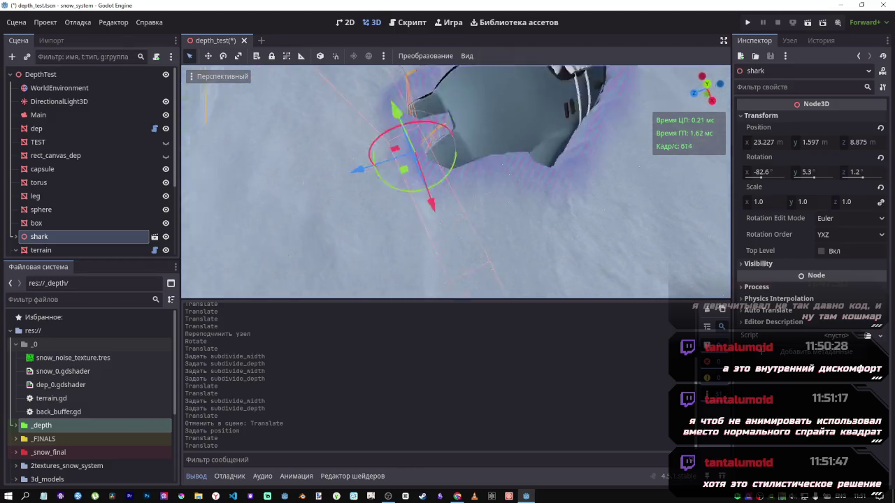
pyautogui.moveTo(460, 152)
pyautogui.mouseDown()
pyautogui.moveTo(461, 124)
pyautogui.moveTo(466, 144)
pyautogui.mouseUp()
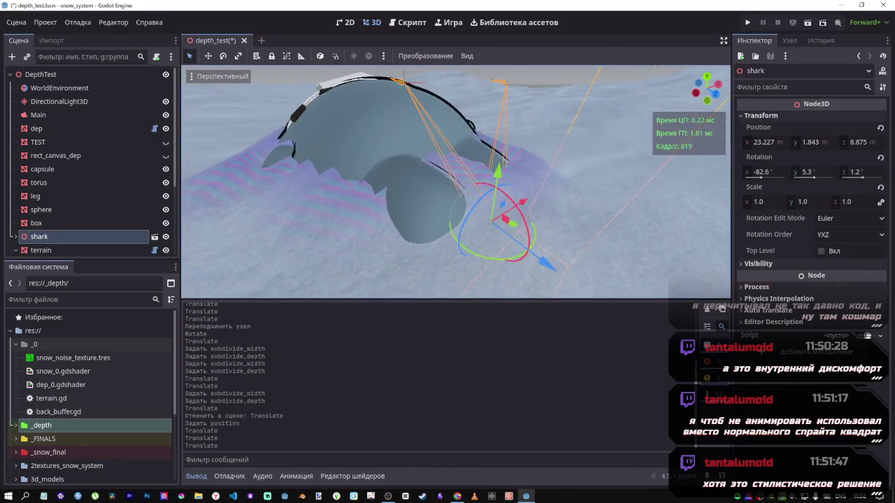
pyautogui.scroll(-2, 498, 184)
pyautogui.moveTo(471, 178)
pyautogui.mouseDown()
pyautogui.moveTo(464, 187)
pyautogui.moveTo(474, 172)
pyautogui.mouseUp()
# Try rotating the shark, undo, then reset its rotation to 0, 0, 0
pyautogui.moveTo(480, 227)
pyautogui.mouseDown()
pyautogui.moveTo(413, 219)
pyautogui.moveTo(402, 207)
pyautogui.mouseUp()
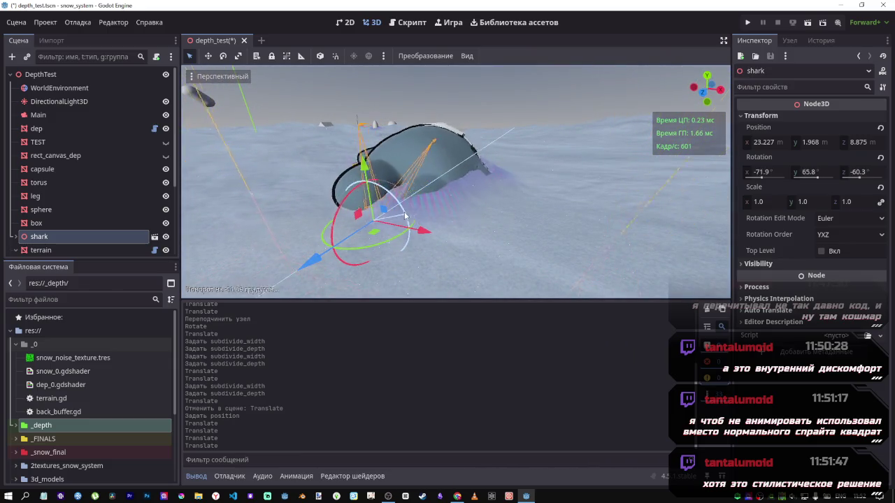
pyautogui.moveTo(410, 221); pyautogui.dragTo(412, 215)
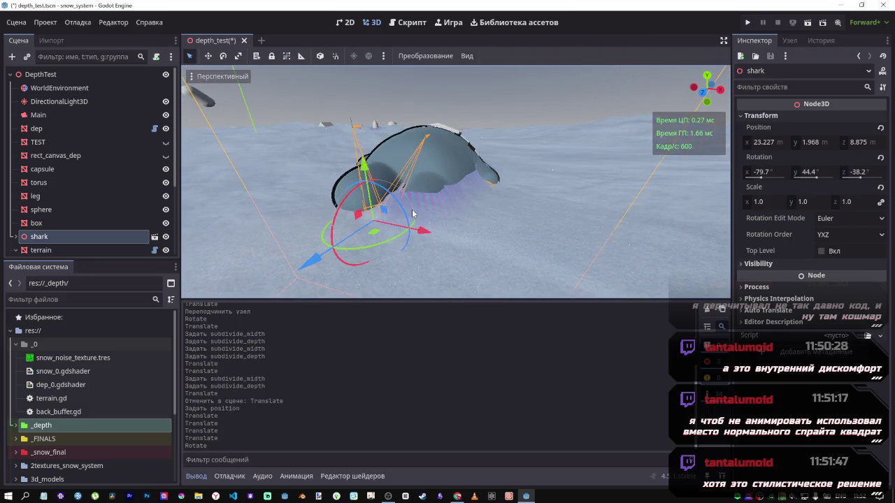
pyautogui.moveTo(402, 218)
pyautogui.mouseDown()
pyautogui.moveTo(385, 205)
pyautogui.moveTo(403, 220)
pyautogui.moveTo(386, 240)
pyautogui.mouseUp()
pyautogui.hotkey('ctrl', 'z')
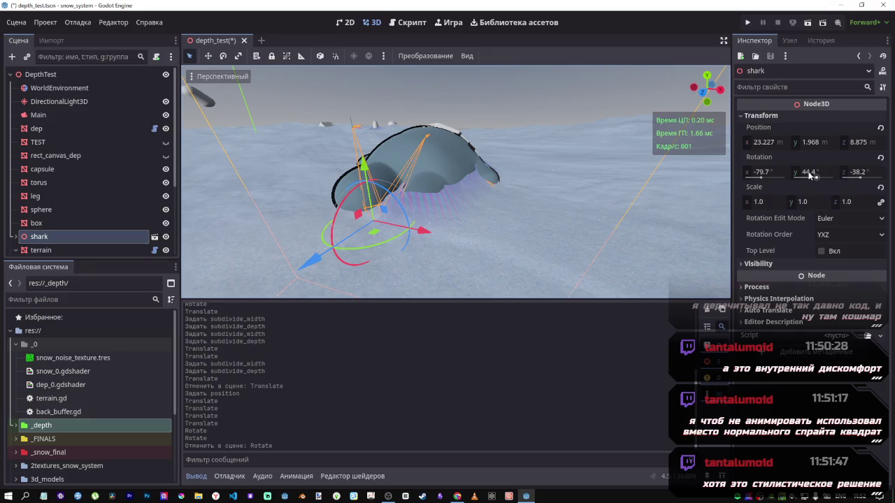
pyautogui.click(879, 159)
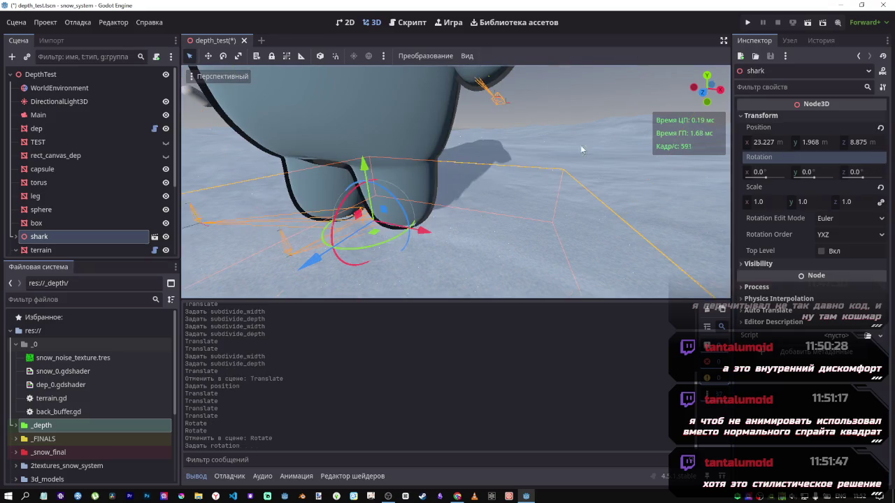
# Lower the upright shark along Y to 0.237 m, sinking its base into the snow
pyautogui.moveTo(464, 160)
pyautogui.mouseDown()
pyautogui.moveTo(477, 166)
pyautogui.moveTo(479, 221)
pyautogui.mouseUp()
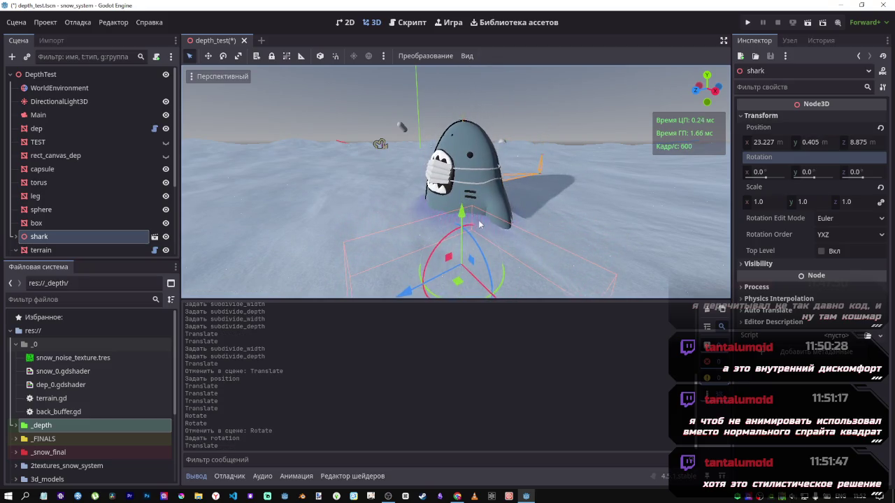
pyautogui.scroll(5, 478, 224)
pyautogui.scroll(-5, 441, 231)
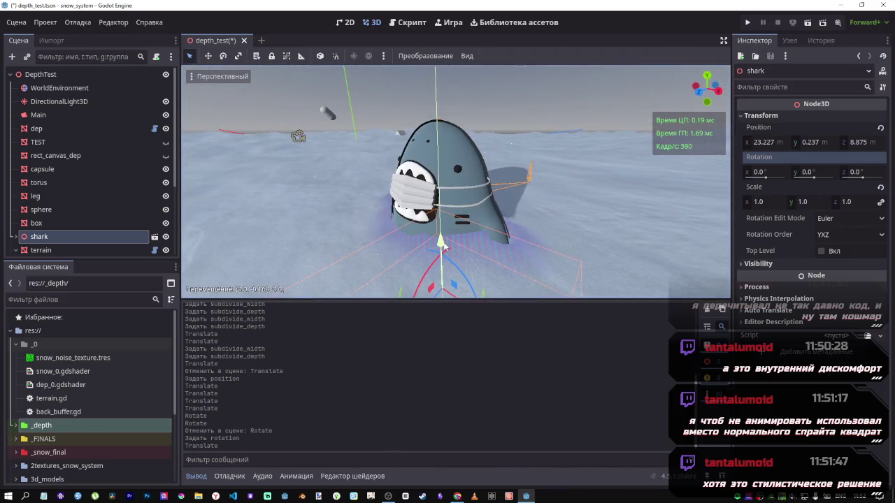